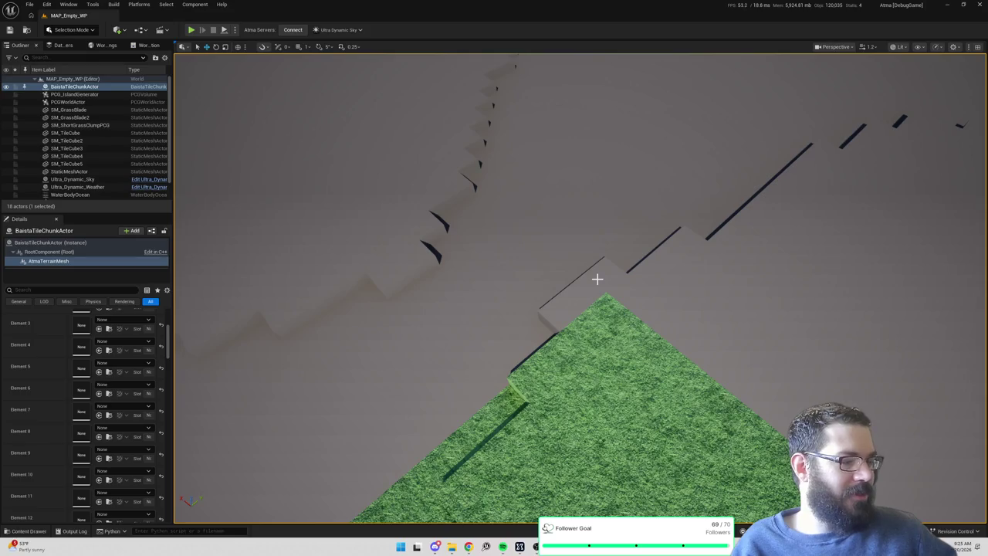
Fly around the terrain tile to inspect its stepped grass edges, then bring up the Content Drawer.
mouse_move(627, 274)
left_mouse_down()
mouse_move(610, 324)
mouse_move(627, 278)
left_mouse_up()
mouse_move(567, 224)
left_mouse_down()
mouse_move(540, 247)
mouse_move(567, 225)
left_mouse_up()
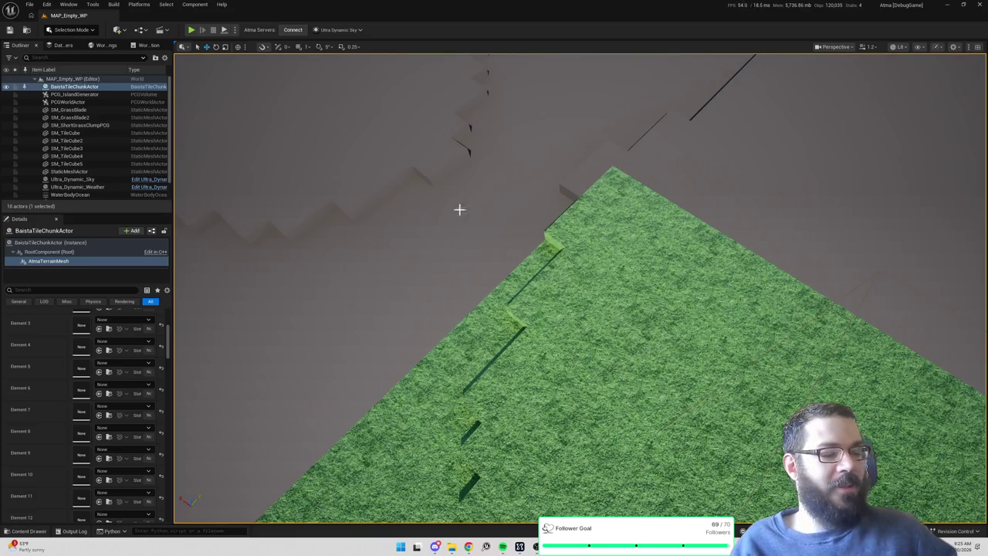
mouse_move(553, 261)
left_mouse_down()
mouse_move(538, 336)
mouse_move(569, 335)
mouse_move(541, 324)
mouse_move(556, 309)
mouse_move(550, 249)
mouse_move(416, 170)
mouse_move(587, 281)
left_mouse_up()
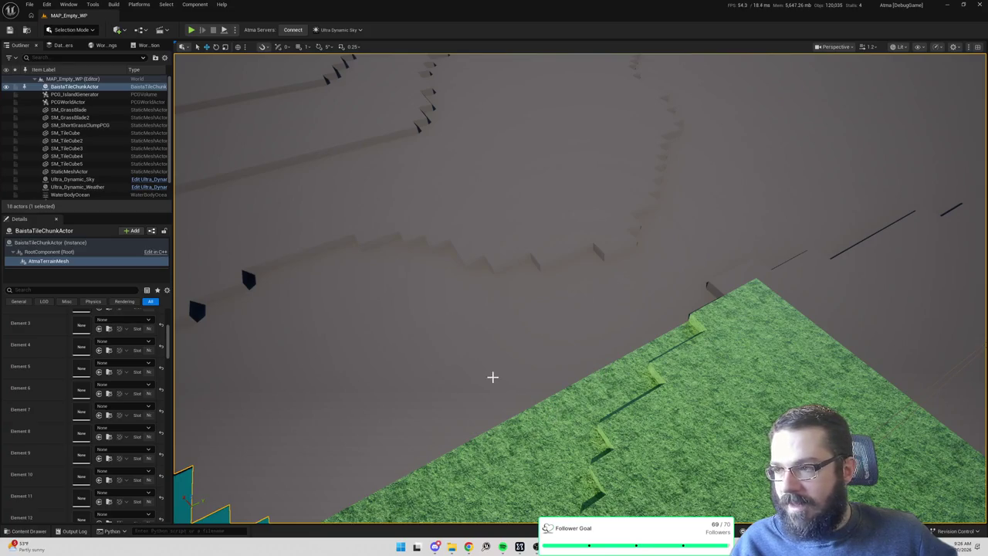
key("alt+Tab")
key("alt+Tab")
key("ctrl+space")
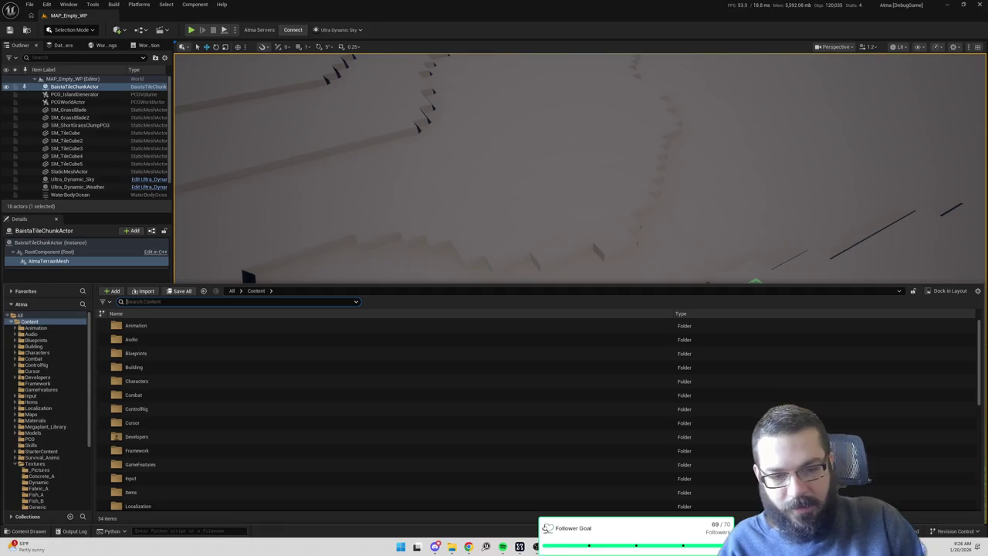
Search the Content Drawer for 'MI_' and '_Tile' assets, then clear the search.
type("MI_")
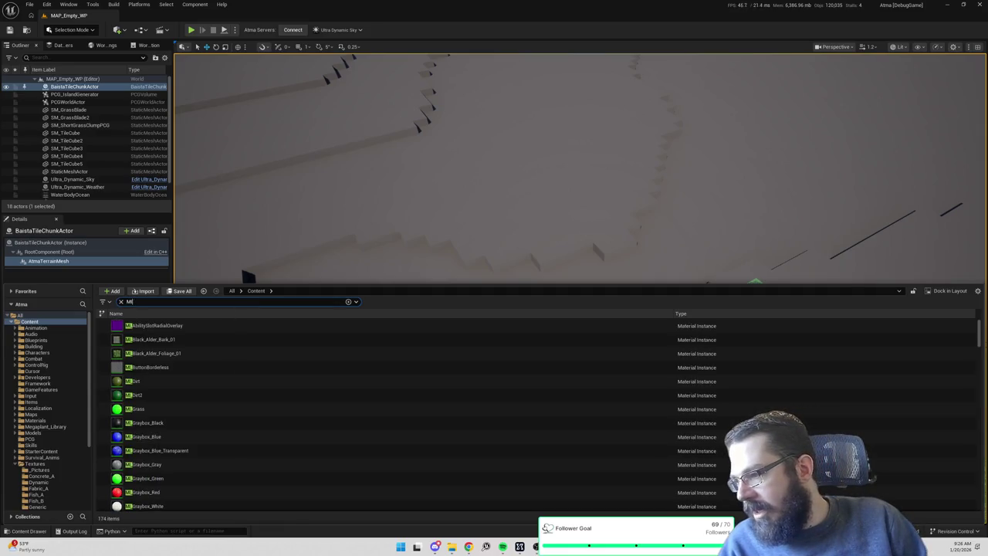
key("BackSpace")
key("BackSpace")
key("BackSpace")
type("_Tile")
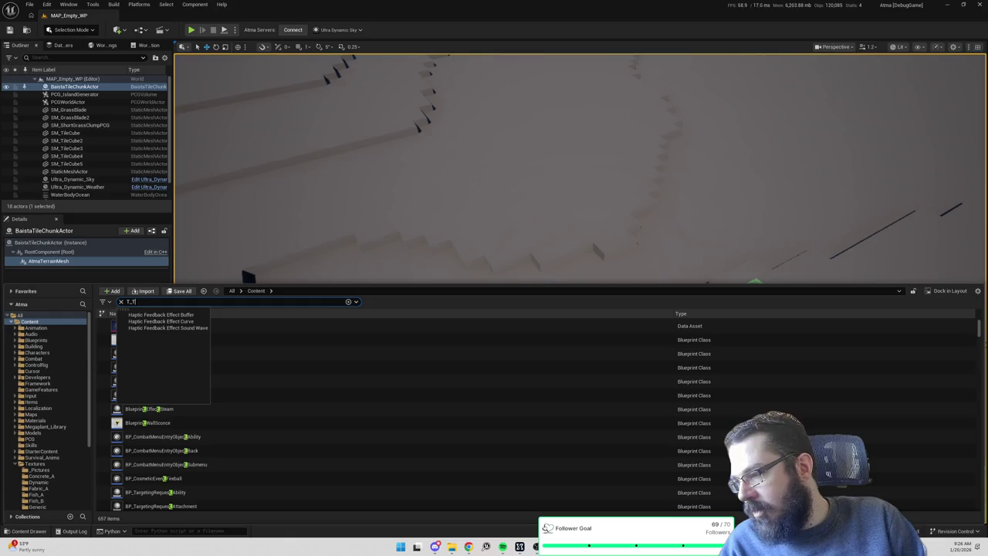
key("BackSpace")
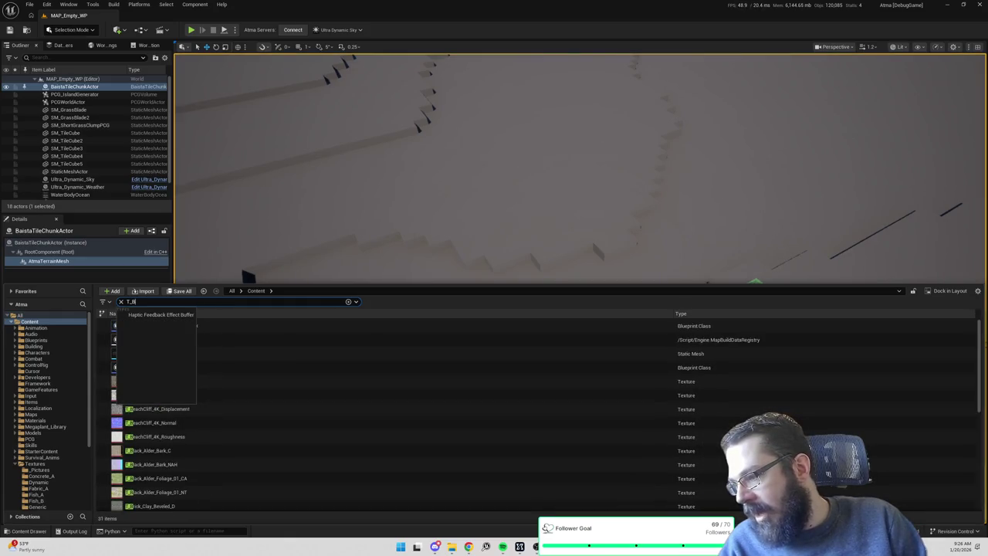
key("BackSpace")
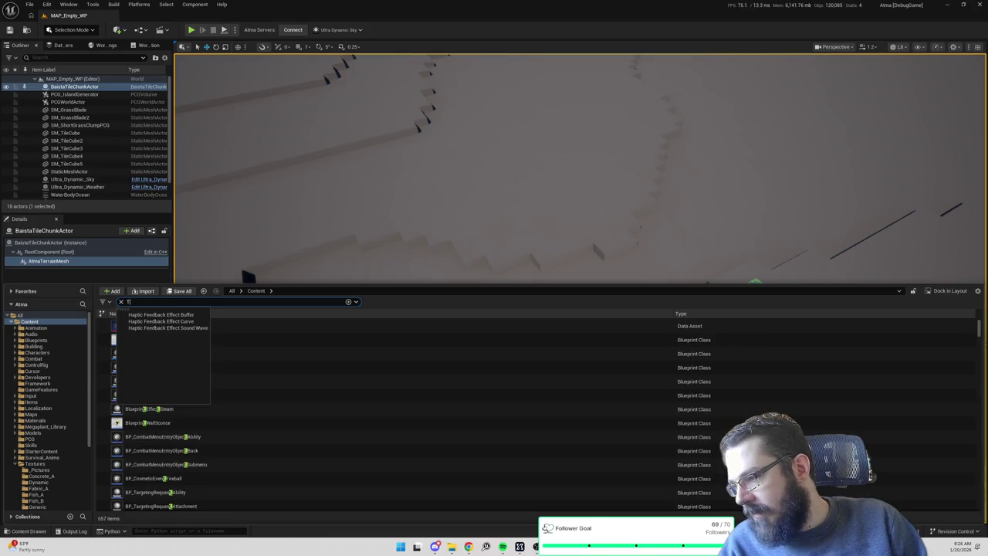
key("BackSpace")
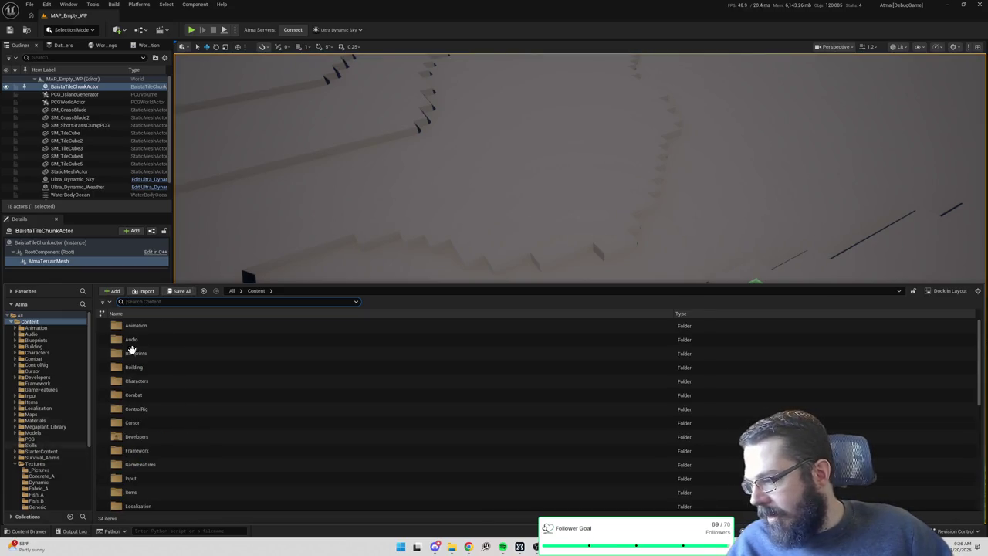
scroll(54, 405, "down", 4)
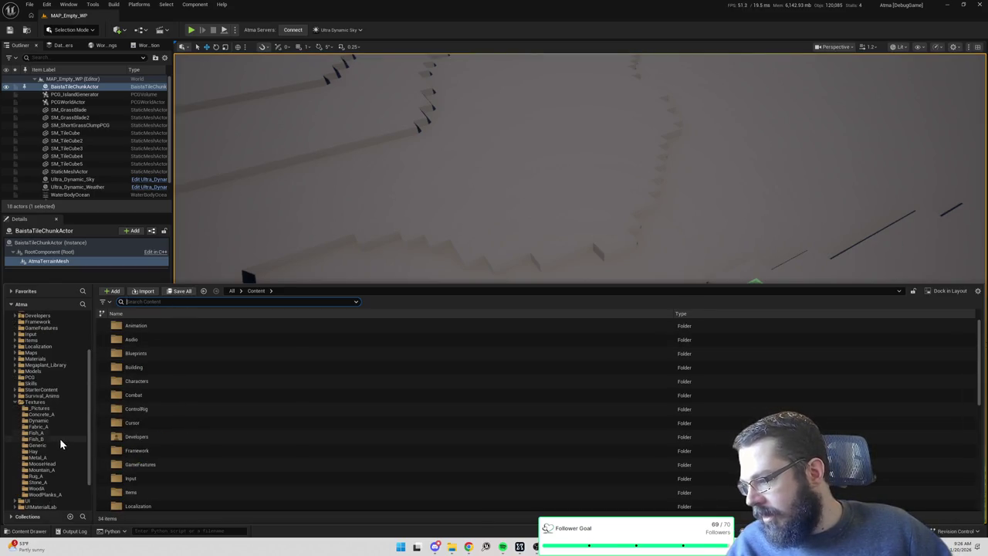
Expand the folder tree and list the Materials folder's contents.
left_click(15, 402)
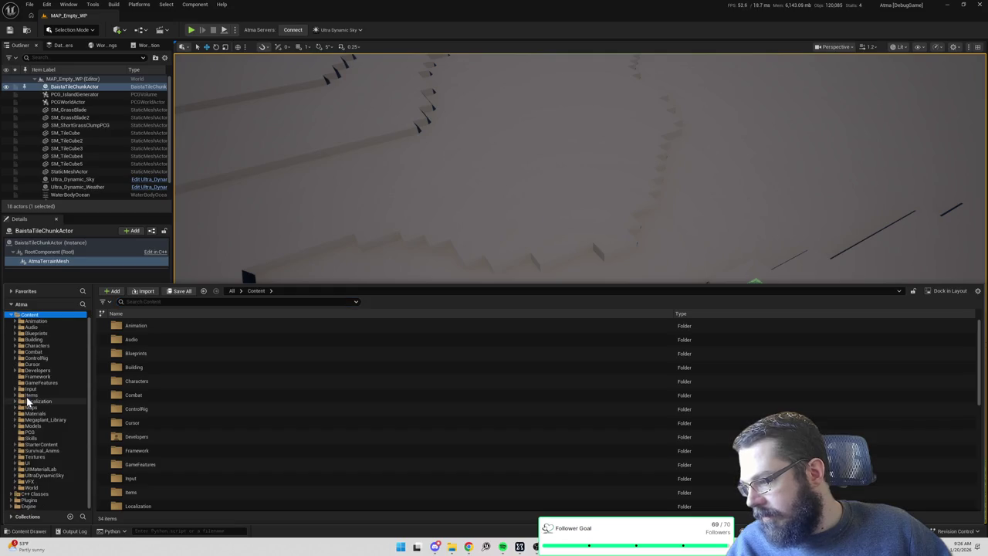
left_click(35, 458)
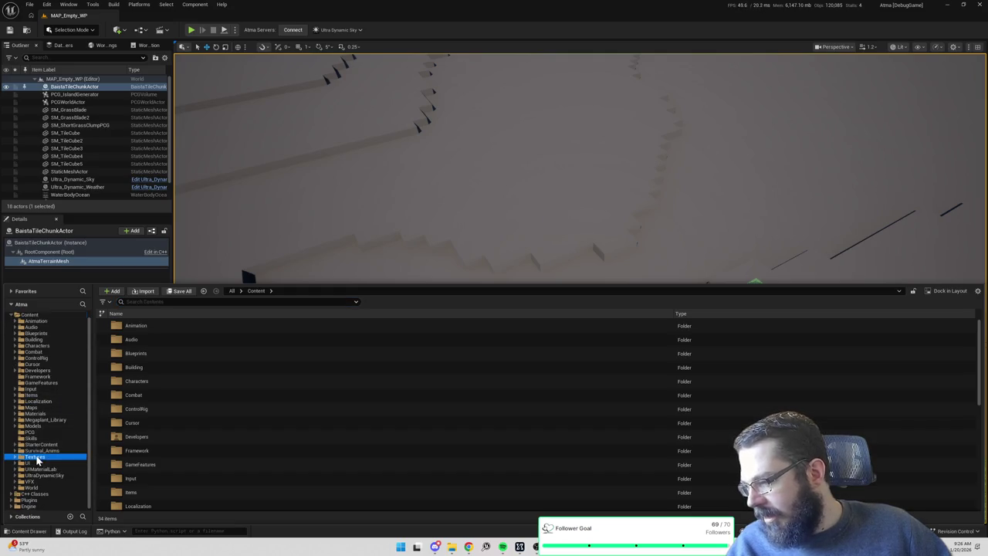
left_click(37, 414)
double_click(153, 396)
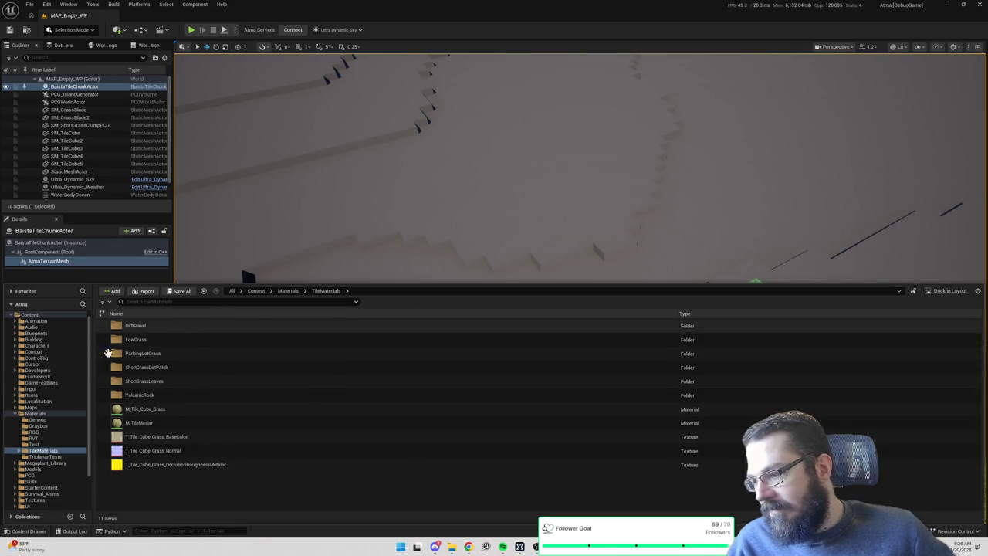
scroll(43, 425, "down", 3)
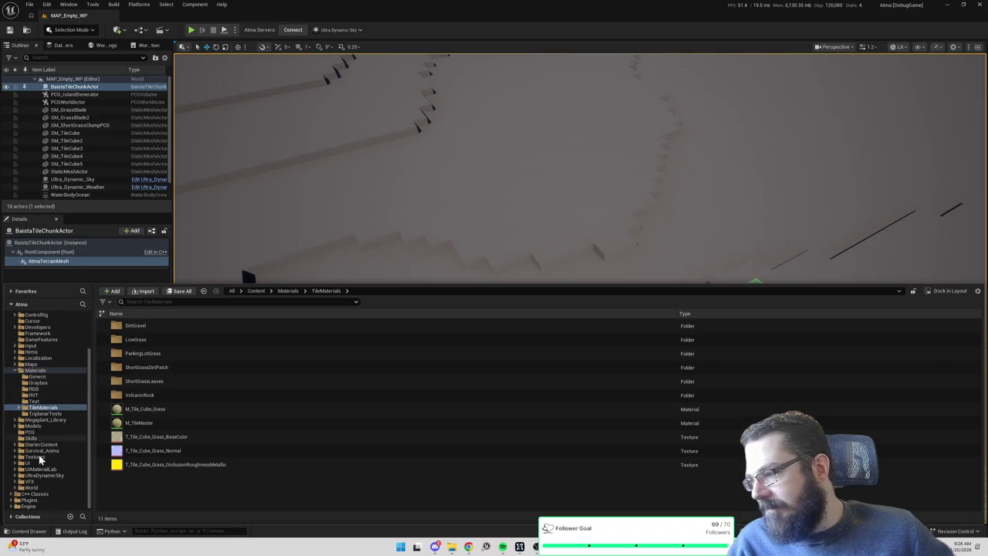
left_click(39, 371)
scroll(190, 394, "down", 2)
scroll(189, 394, "down", 3)
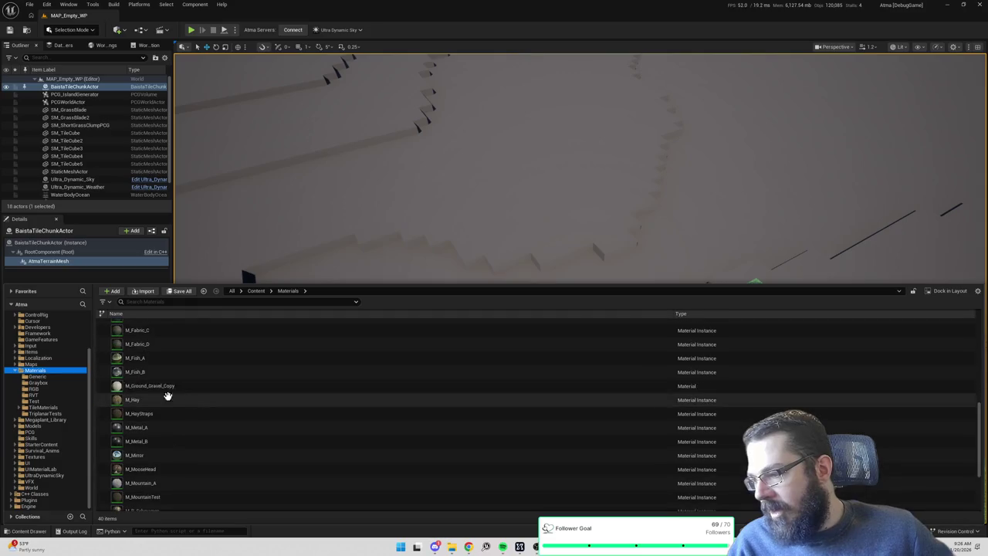
right_click(39, 374)
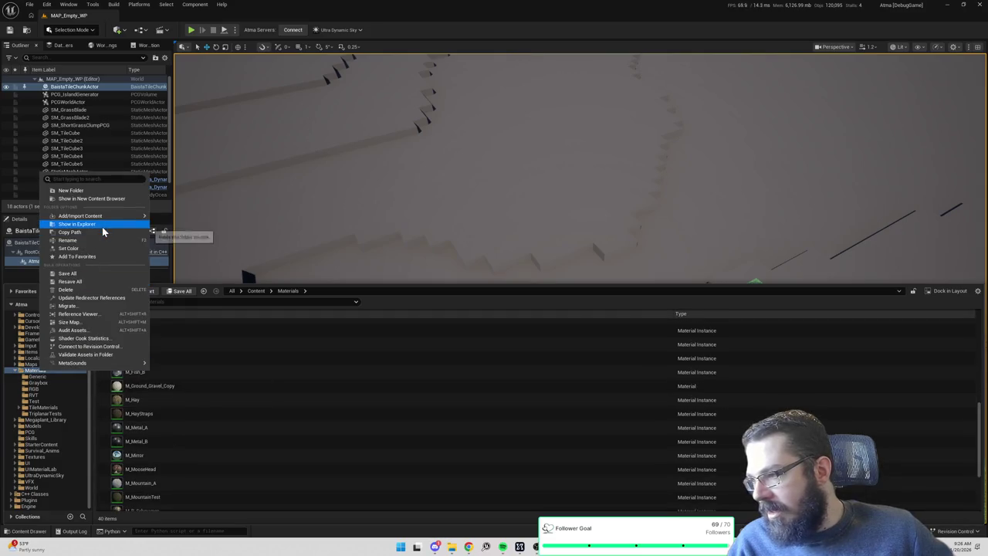
Create a new folder named Landscape inside Materials.
left_click(97, 191)
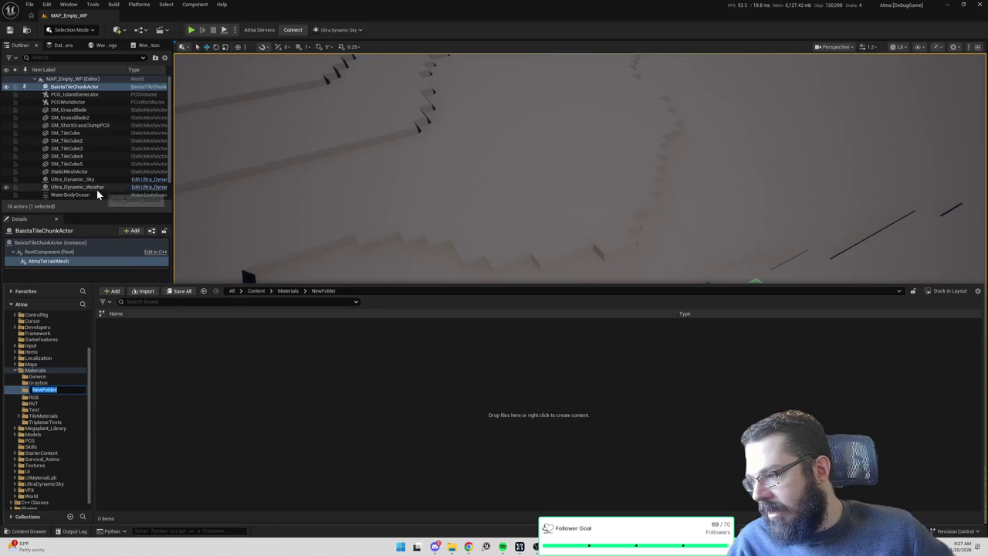
type("Landscape")
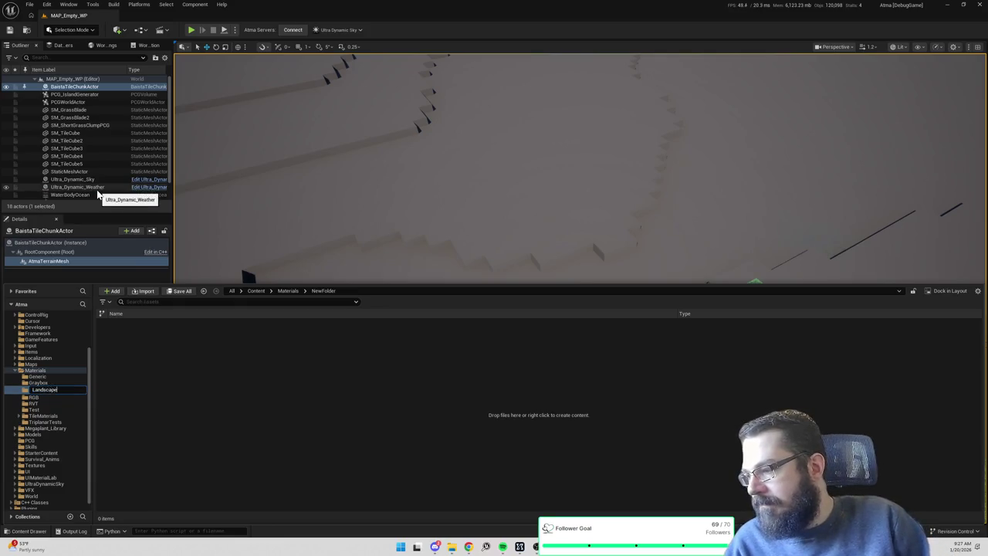
key("Return")
Create a new Material in the Landscape folder named M_AtmaLandscape.
right_click(172, 357)
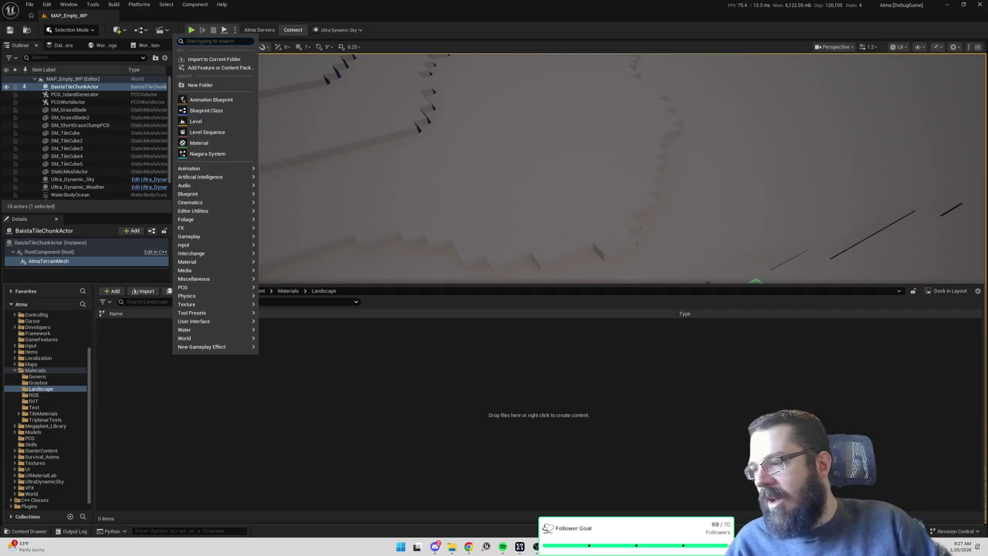
type("mat")
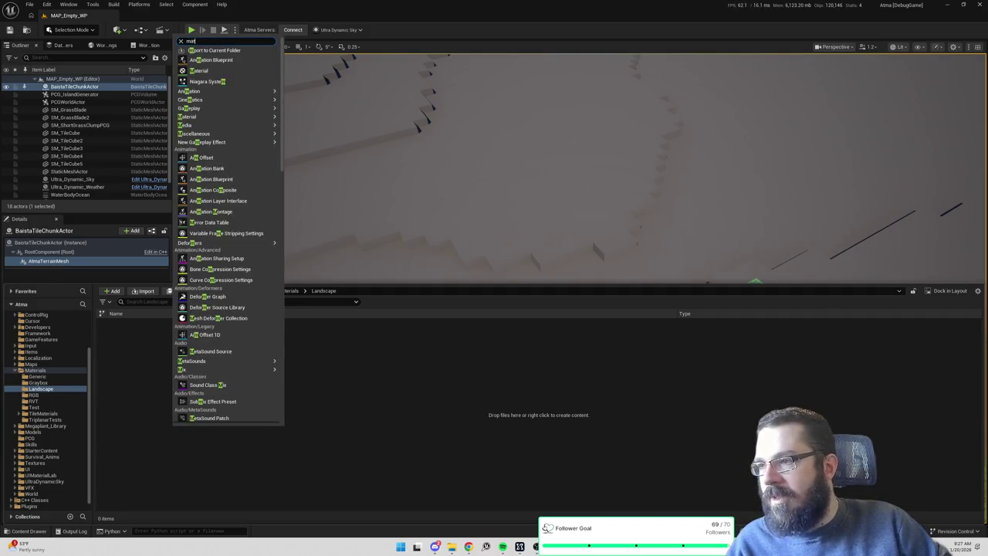
type("erial")
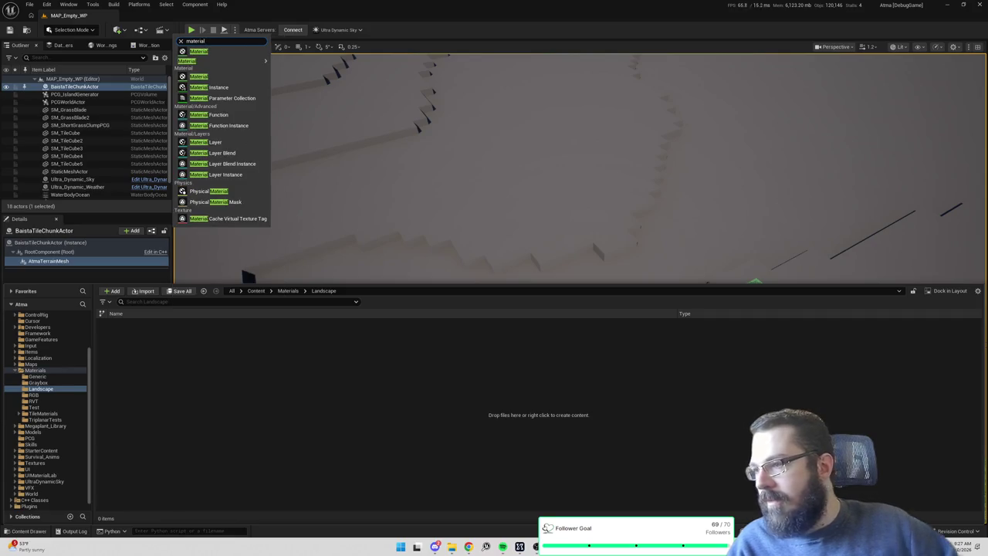
left_click(219, 76)
type("M_")
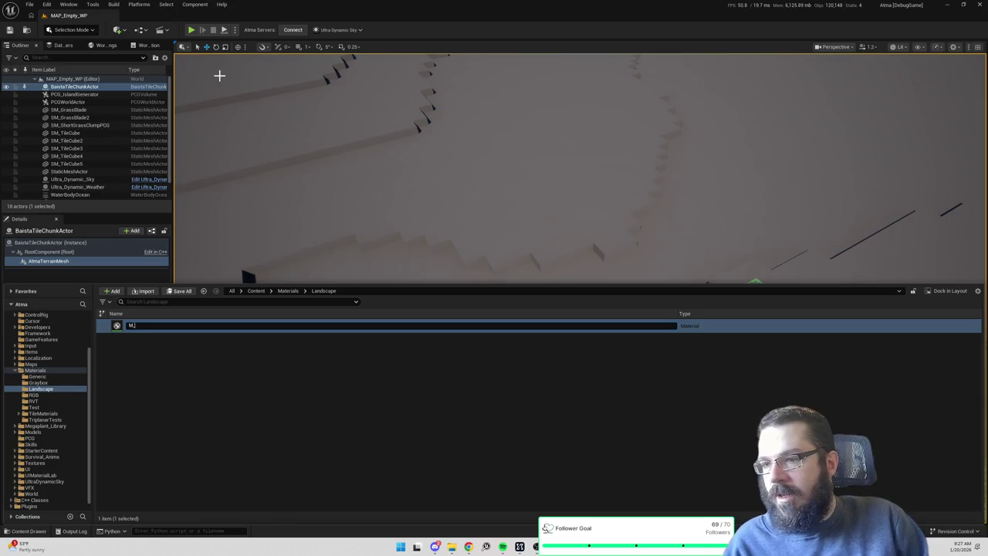
type("ape")
key("Return")
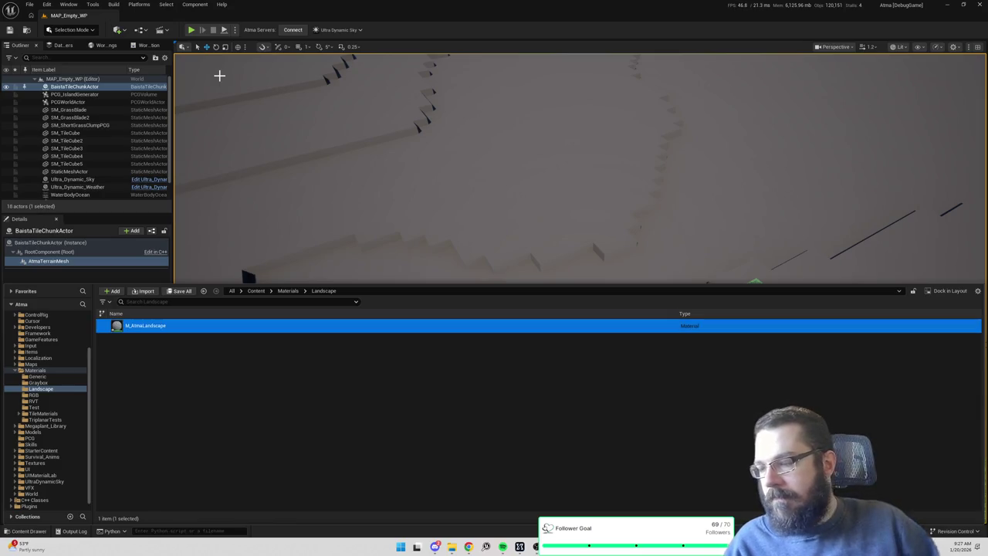
Browse to the Textures folder in the content tree.
scroll(39, 379, "down", 1)
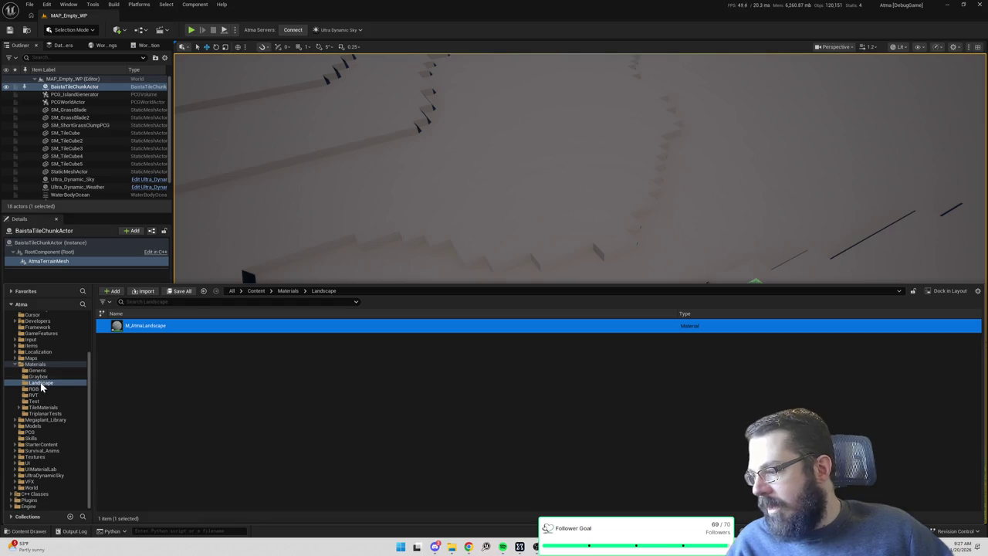
left_click(34, 457)
scroll(146, 395, "up", 1)
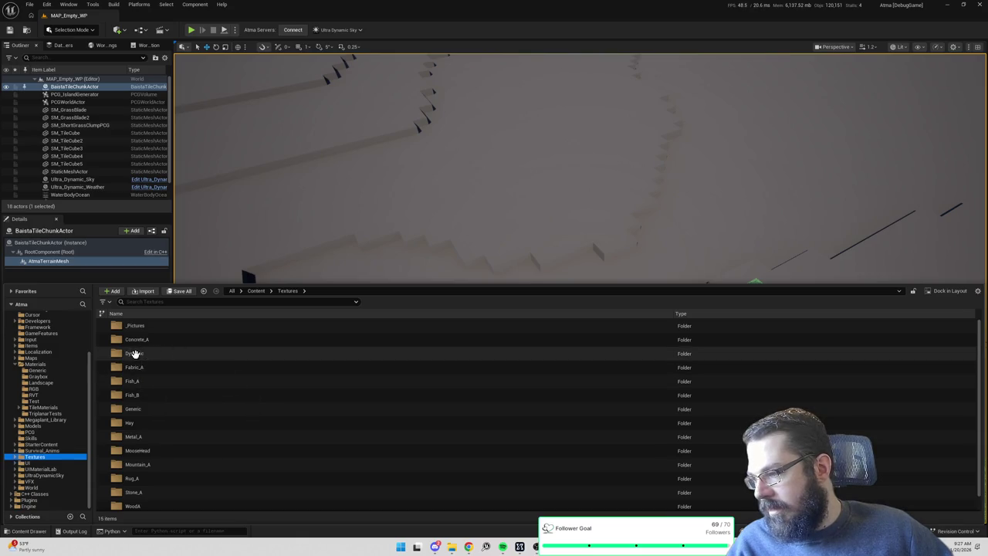
Move TextureArray_Landscape from Textures/Dynamic into Materials/Landscape and open it in the texture editor.
double_click(134, 353)
left_click_drag(152, 326, 44, 381)
left_click(74, 400)
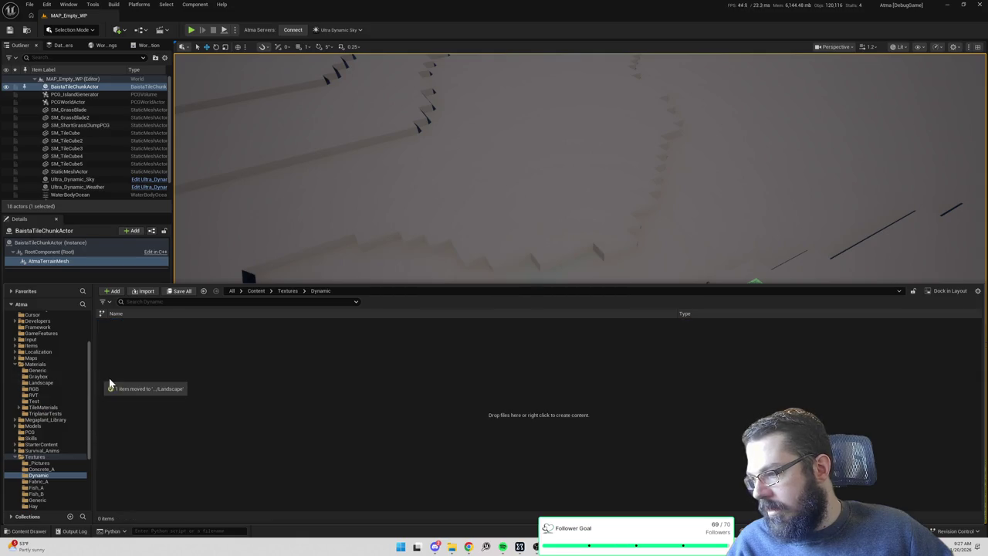
left_click(48, 382)
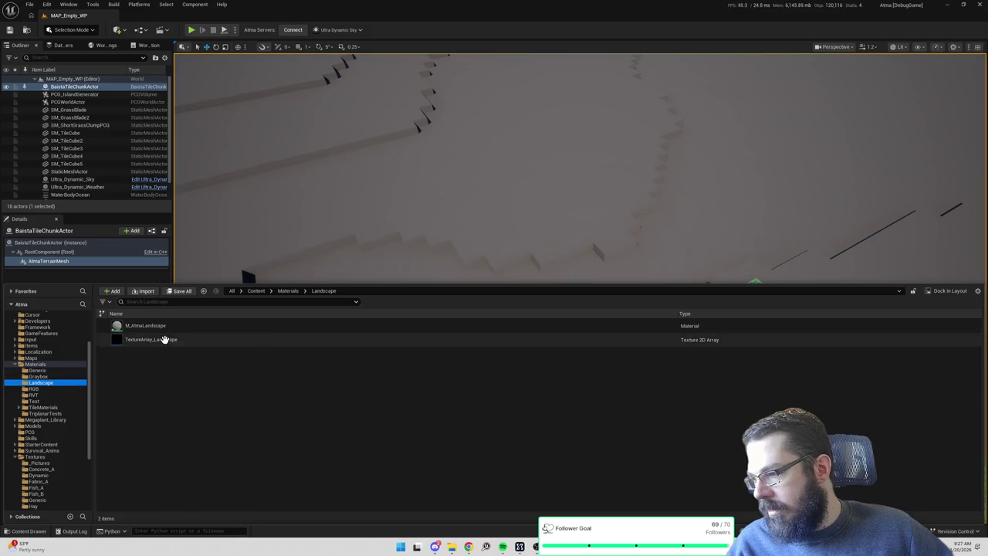
double_click(164, 339)
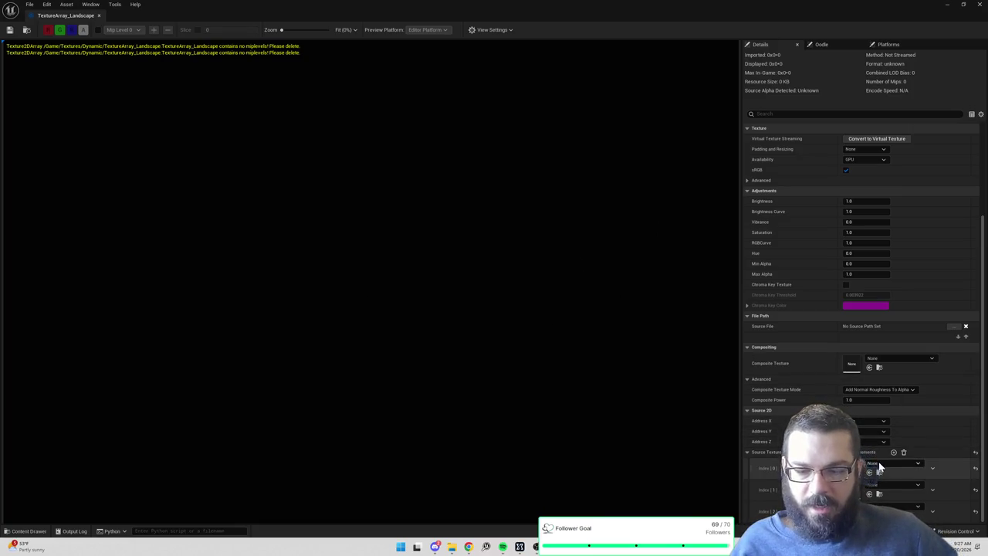
Add the ParkingLotGrass base colour texture as the array's first source texture.
key("alt+Tab")
key("alt+Tab")
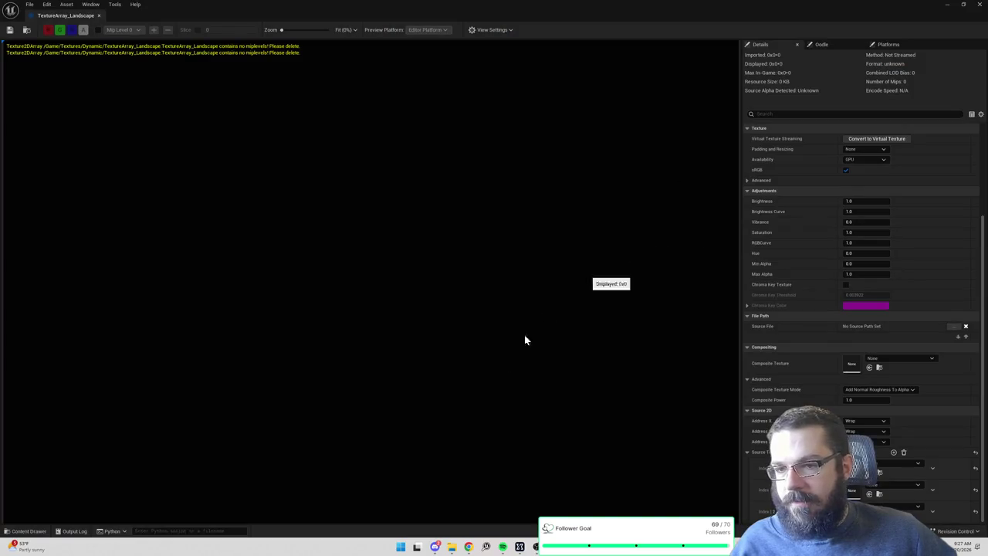
key("ctrl+space")
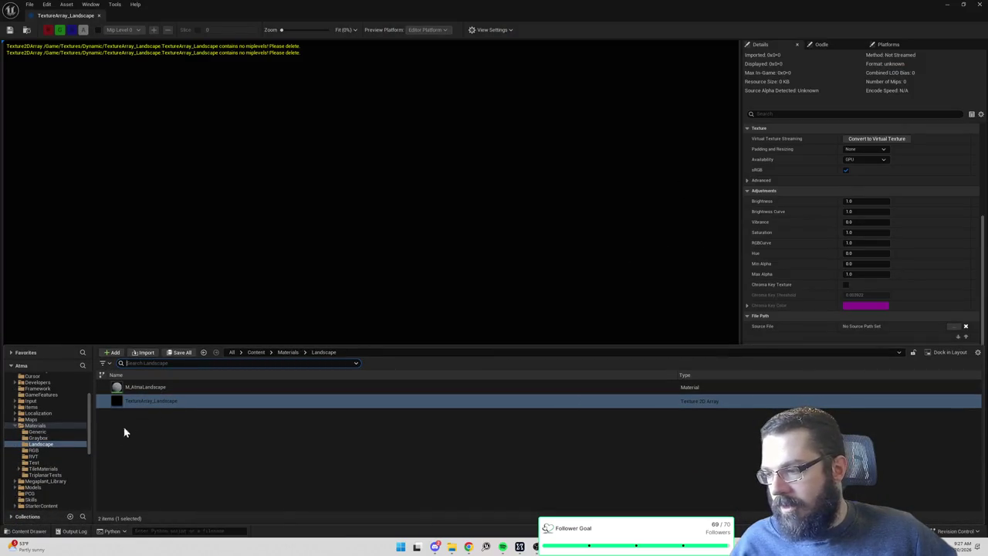
left_click(45, 468)
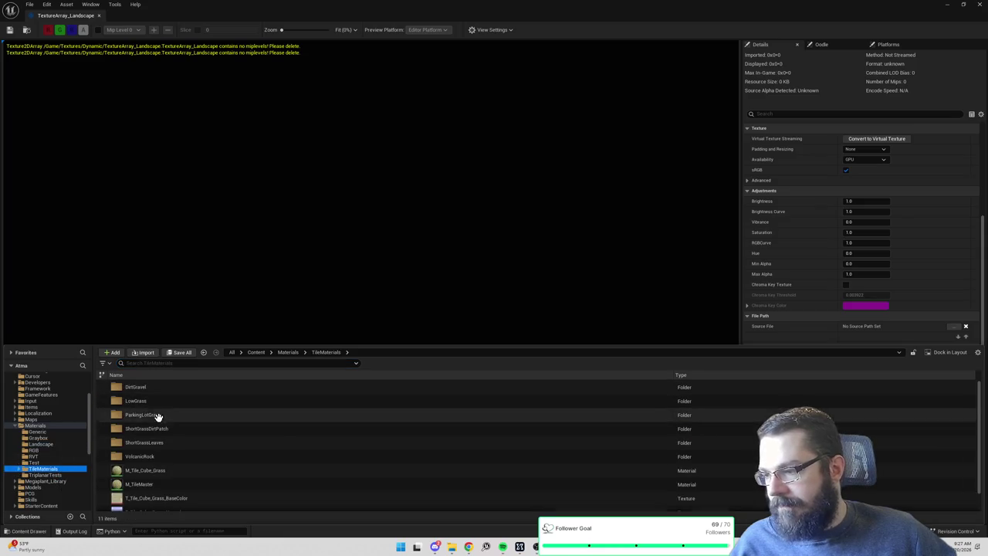
double_click(166, 415)
mouse_move(177, 401)
left_mouse_down()
mouse_move(682, 186)
mouse_move(872, 481)
mouse_move(876, 471)
left_mouse_up()
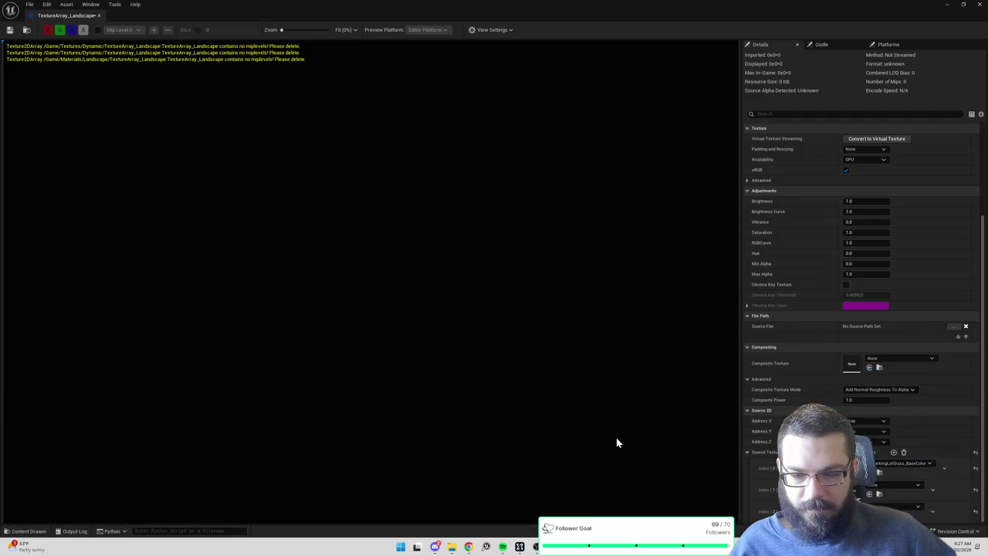
Add the ShortGrassLeaves base colour texture as the second source texture.
key("ctrl+space")
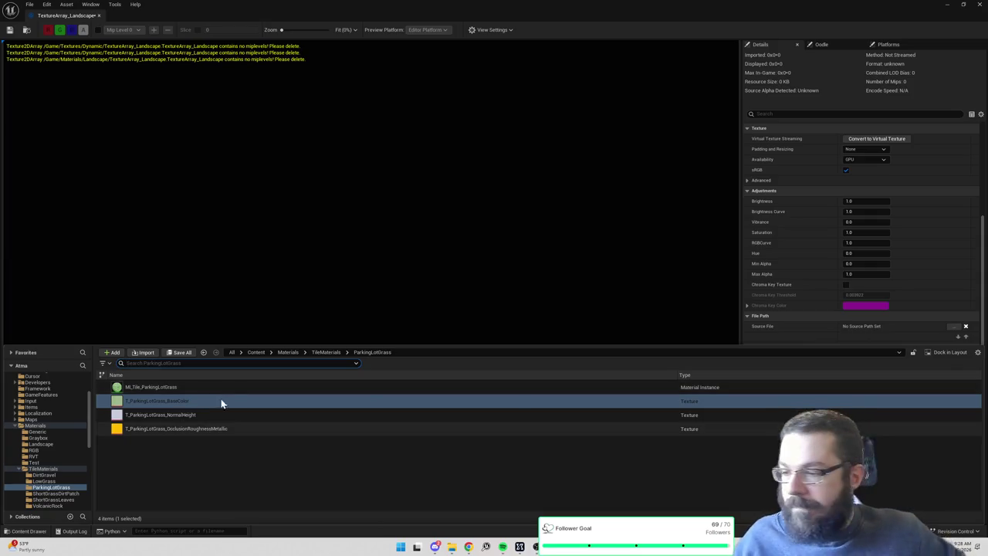
left_click(324, 352)
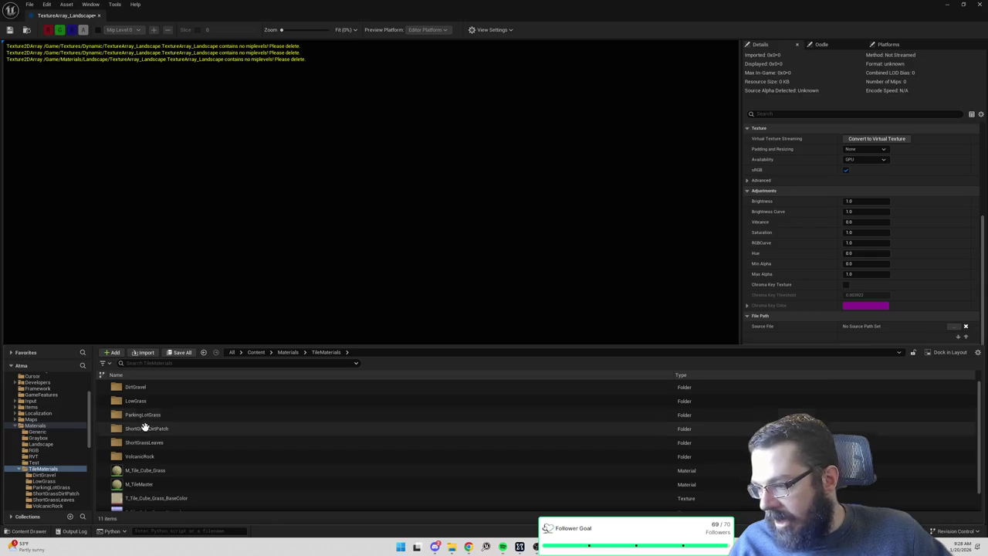
double_click(157, 442)
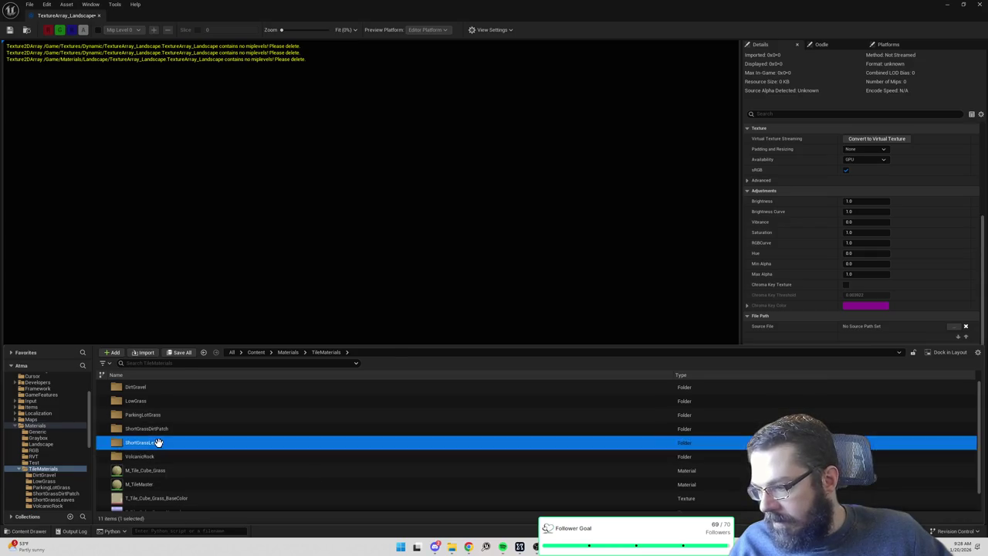
mouse_move(158, 400)
left_mouse_down()
mouse_move(633, 302)
mouse_move(880, 471)
mouse_move(891, 496)
left_mouse_up()
Add the DirtGravel base colour texture as the third source texture.
key("ctrl+space")
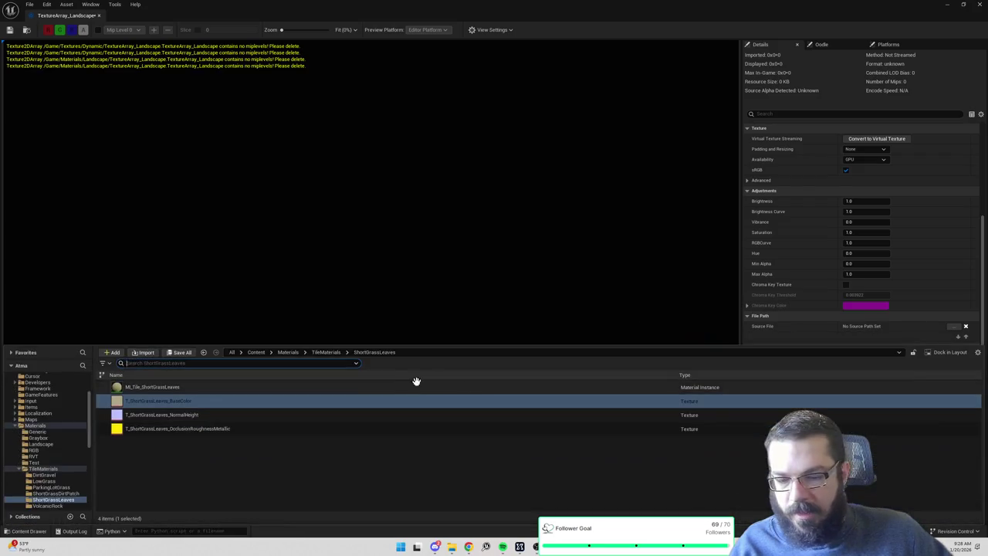
left_click(321, 353)
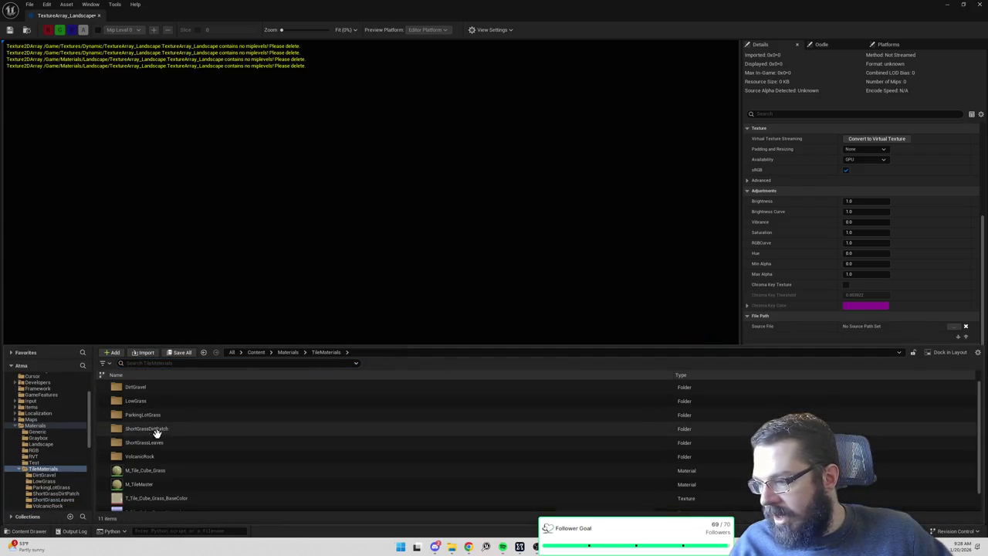
double_click(176, 388)
mouse_move(172, 396)
left_mouse_down()
mouse_move(512, 271)
mouse_move(890, 440)
mouse_move(885, 503)
left_mouse_up()
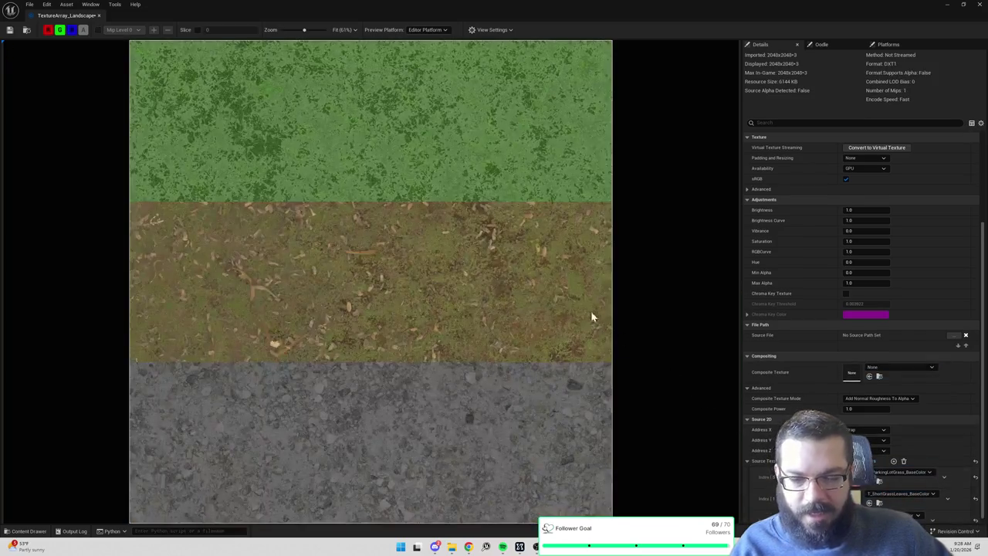
scroll(562, 309, "down", 3)
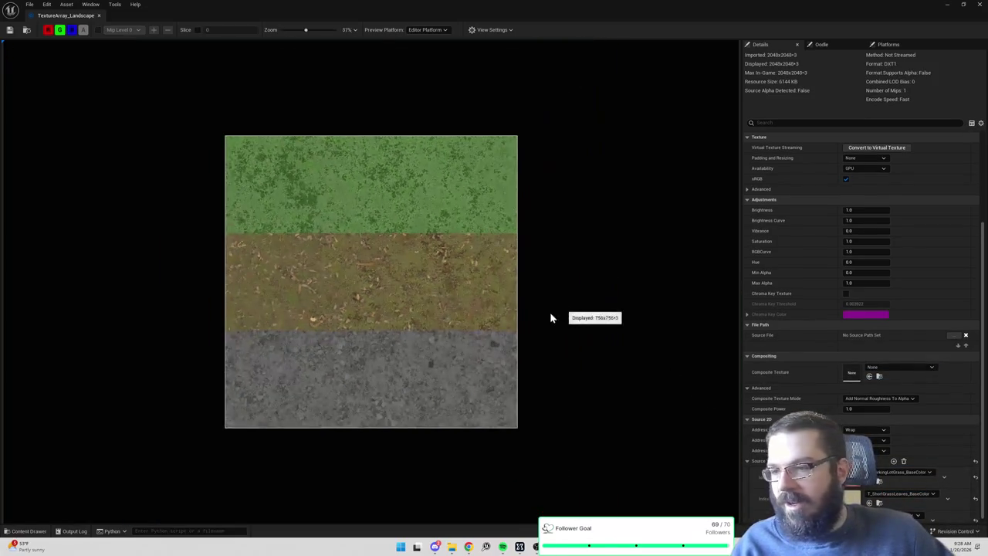
scroll(532, 318, "up", 2)
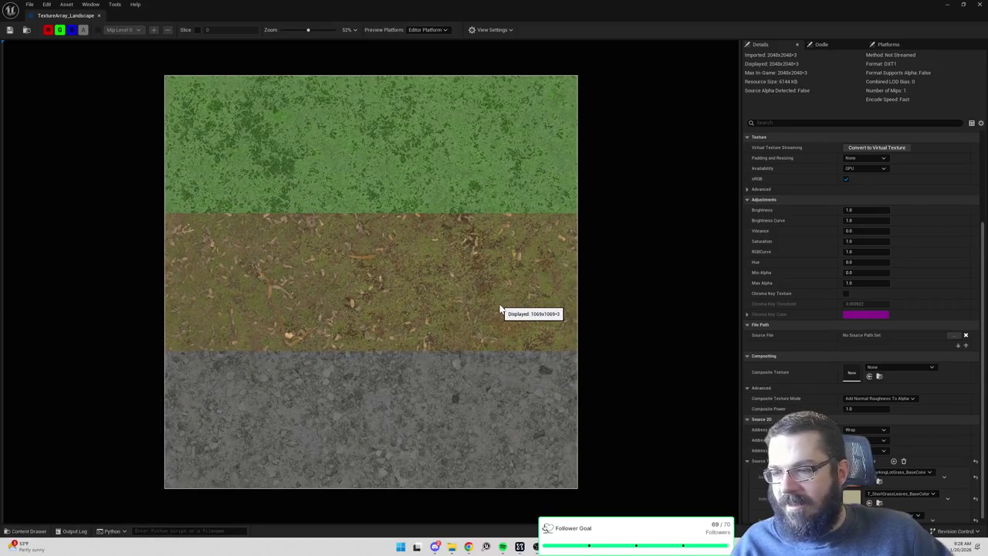
scroll(806, 348, "down", 1)
scroll(805, 348, "up", 4)
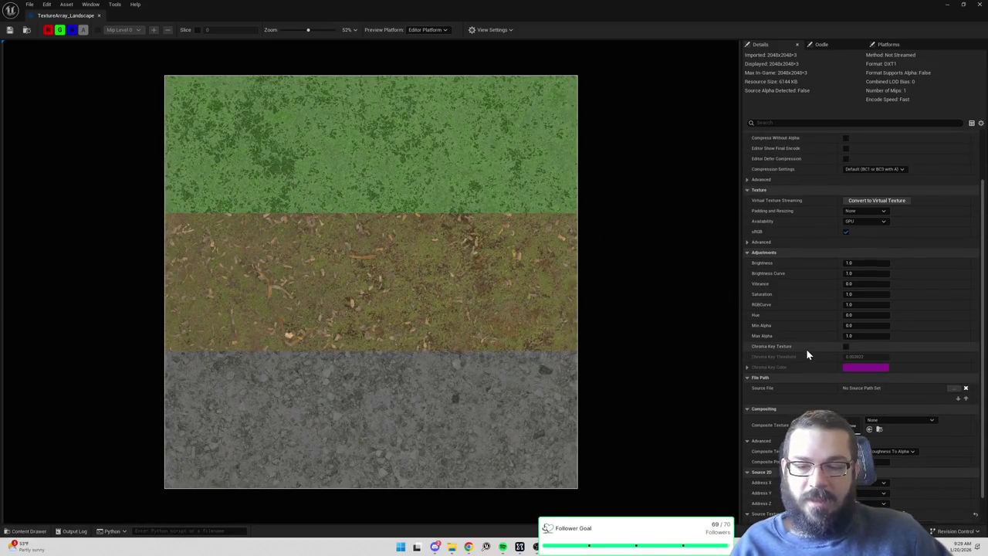
Open M_AtmaLandscape from Materials/Landscape in the material editor.
key("ctrl+space")
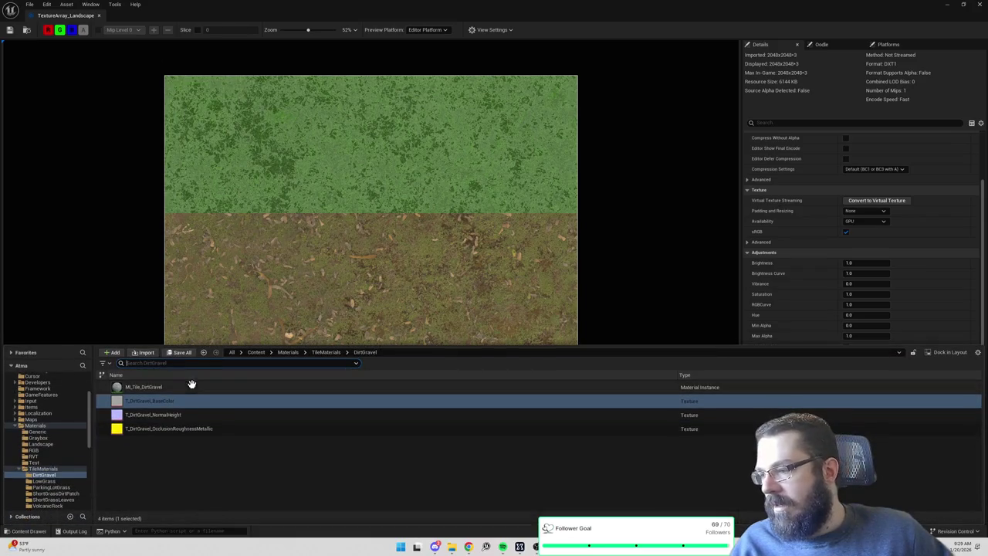
left_click(325, 352)
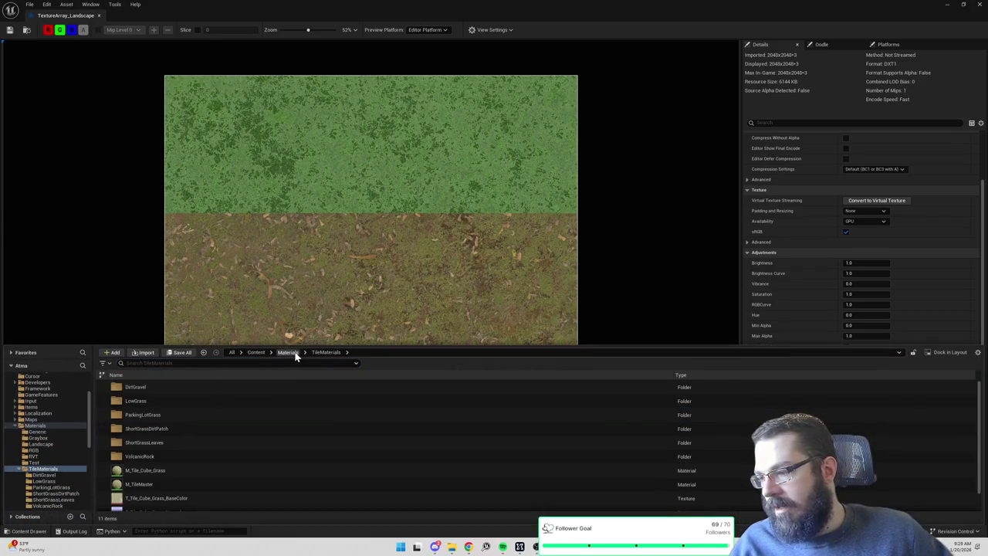
left_click(288, 352)
left_click(41, 444)
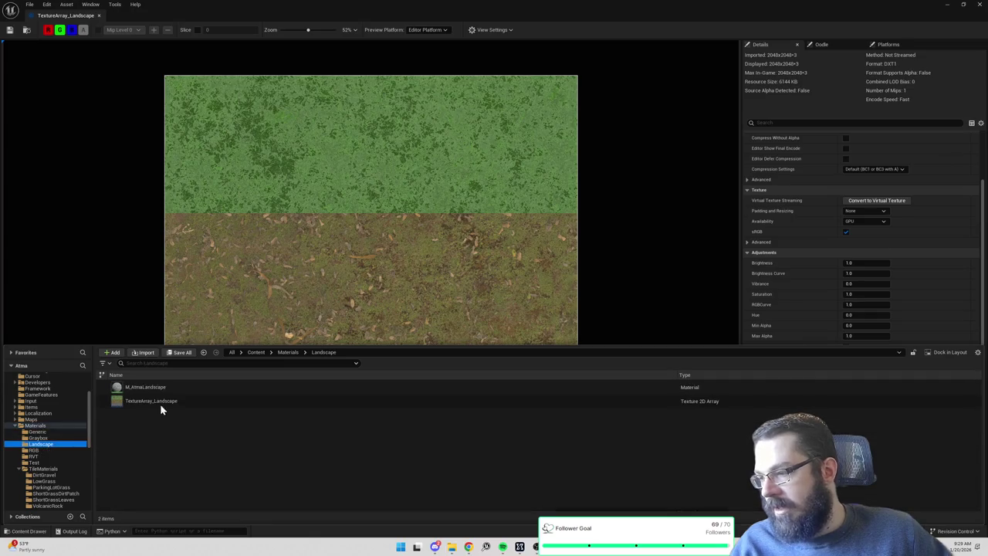
double_click(177, 385)
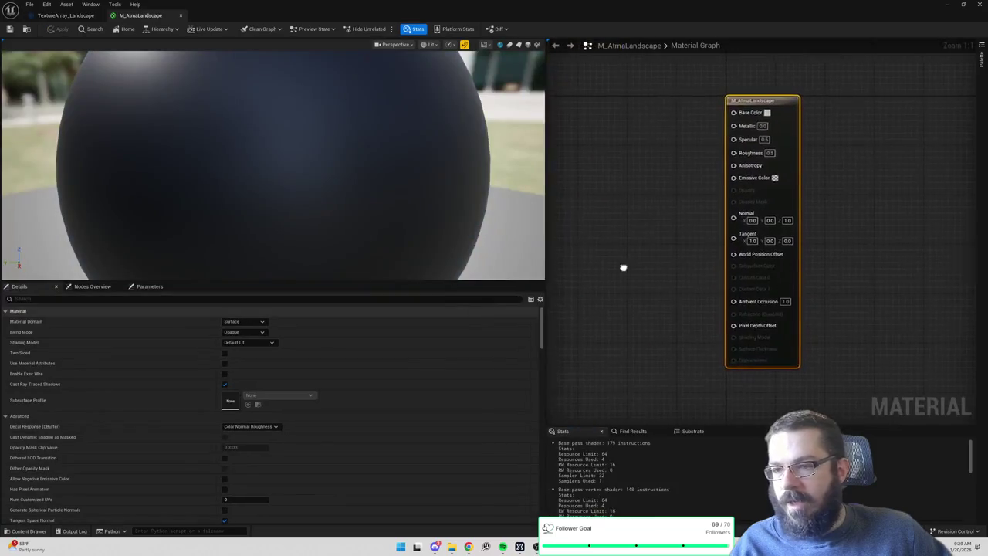
Drop TextureArray_Landscape into the material graph as a Texture Sample node.
key("ctrl+space")
mouse_move(165, 363)
left_mouse_down()
mouse_move(646, 165)
mouse_move(606, 160)
left_mouse_up()
left_click_drag(646, 221, 697, 243)
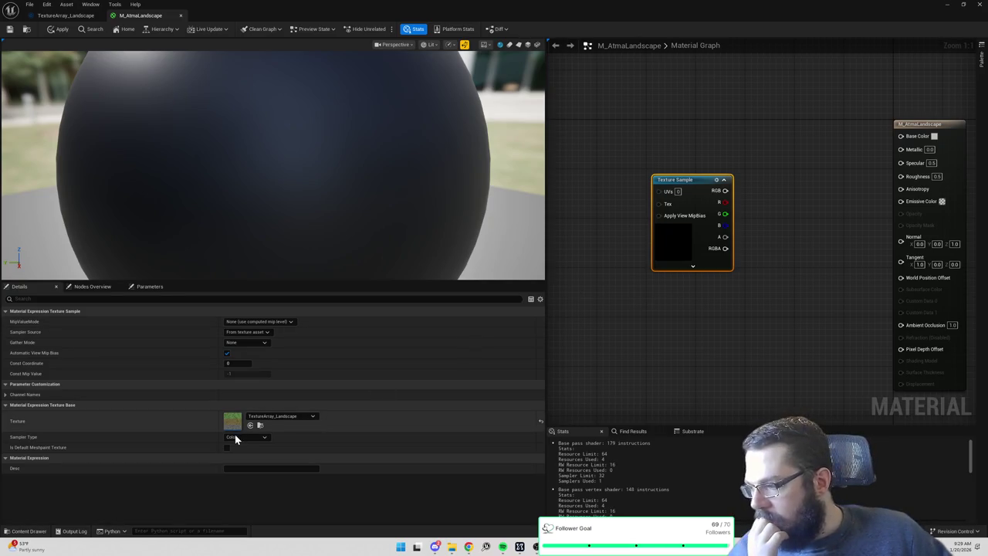
Add a TextureSampleParameter2DArray node named Param via the 'array' node search.
right_click(661, 324)
type("texturearr")
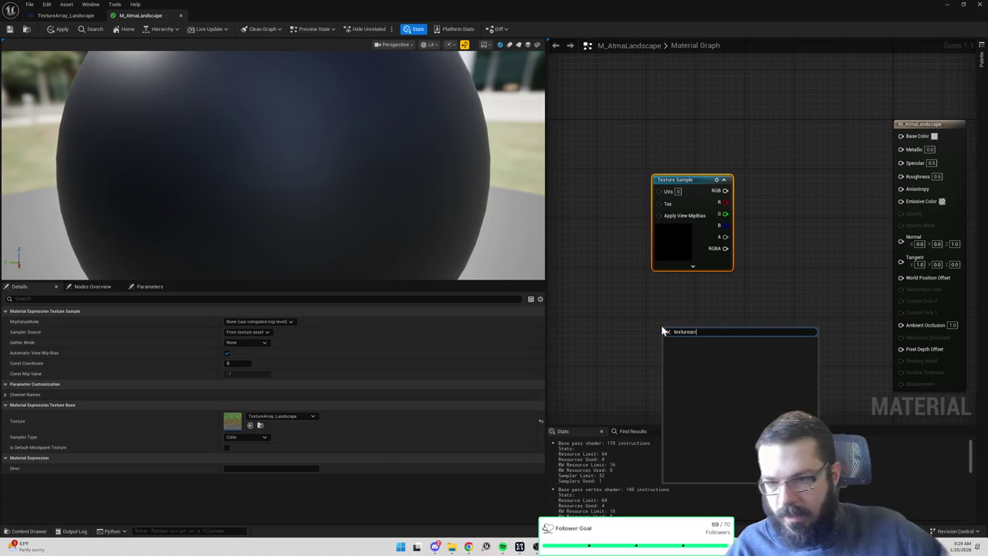
left_click(643, 315)
right_click(644, 316)
type("array")
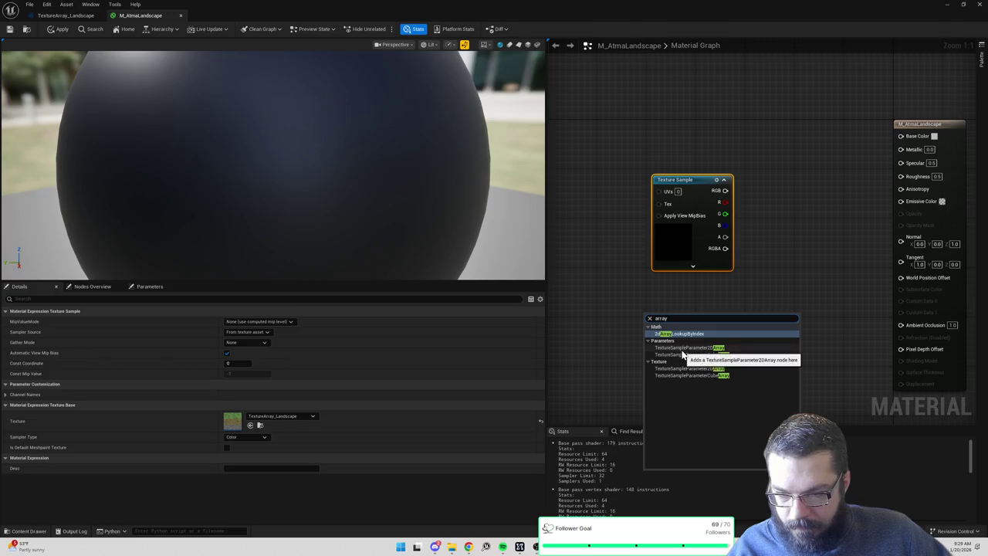
left_click(683, 354)
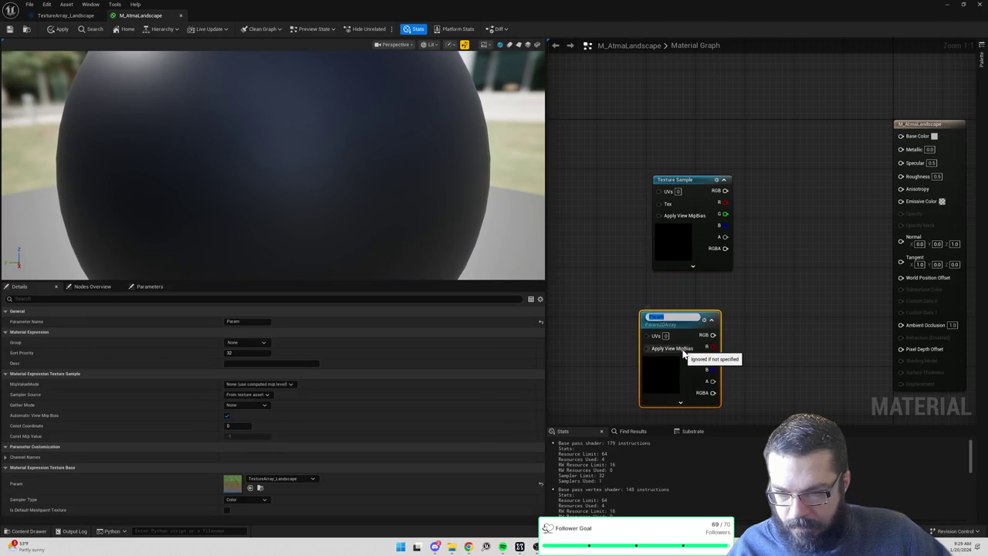
left_click(767, 348)
left_click(681, 371)
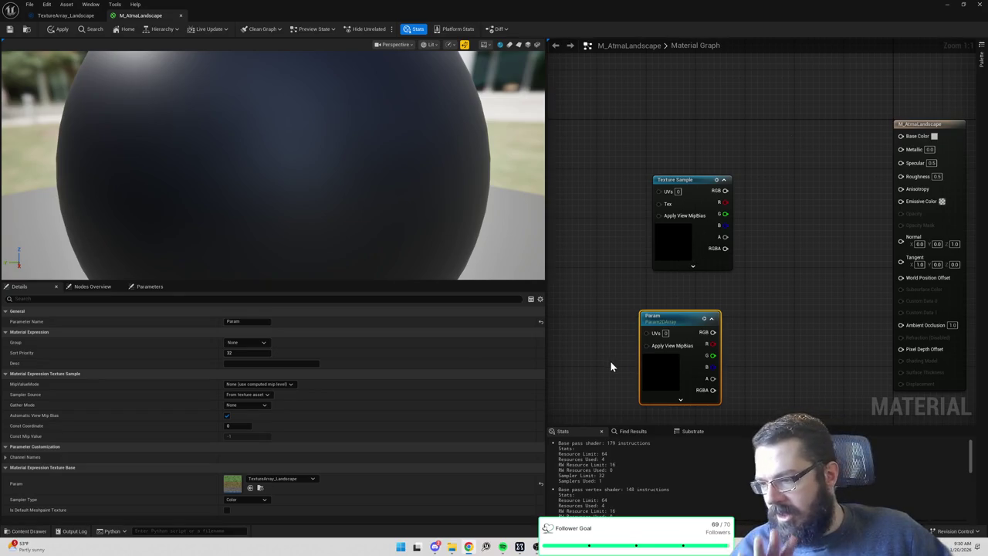
left_click(65, 16)
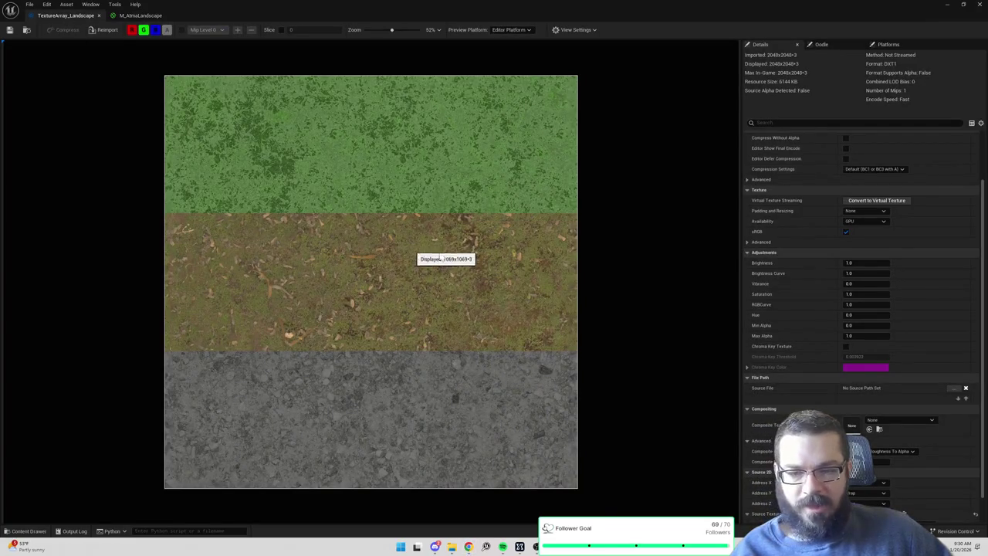
scroll(857, 304, "up", 2)
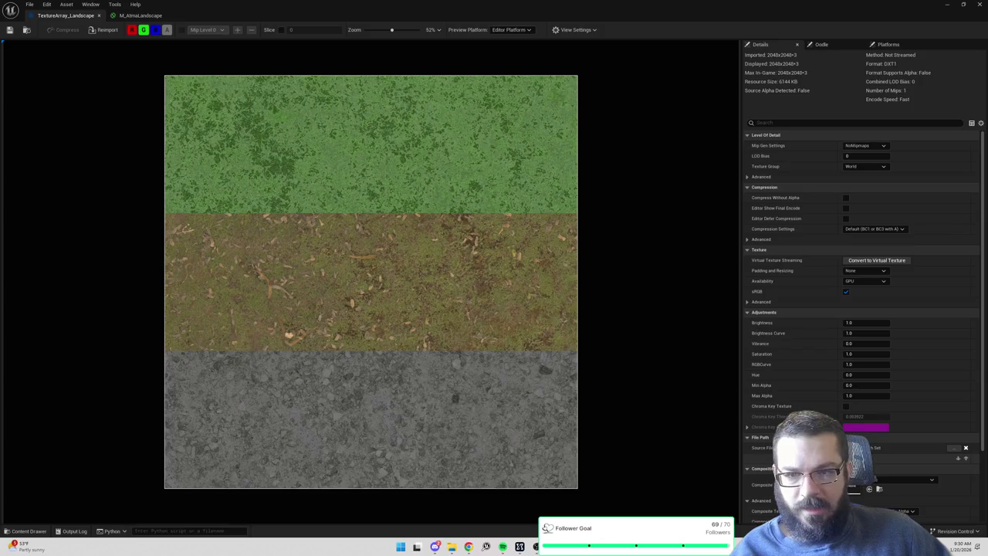
scroll(857, 308, "down", 3)
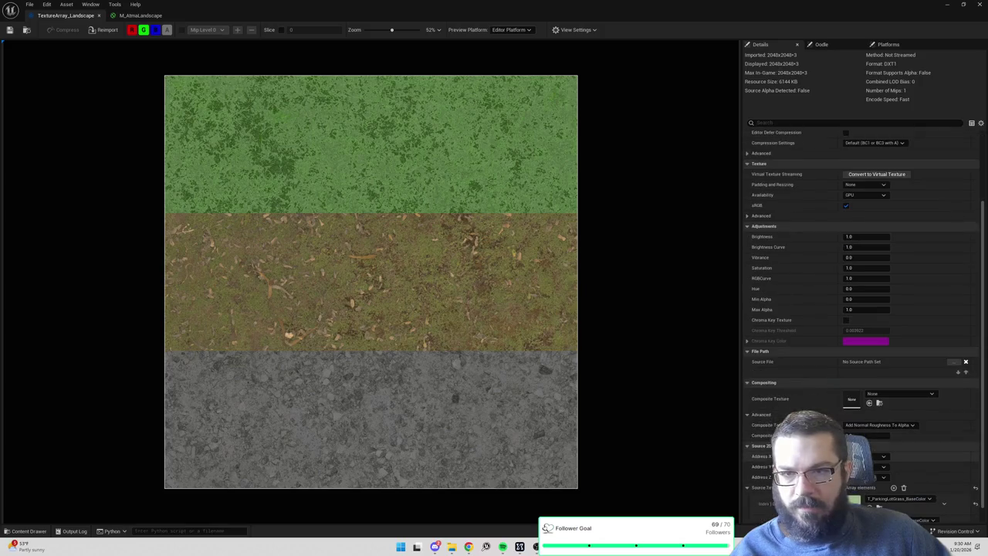
left_click(32, 33)
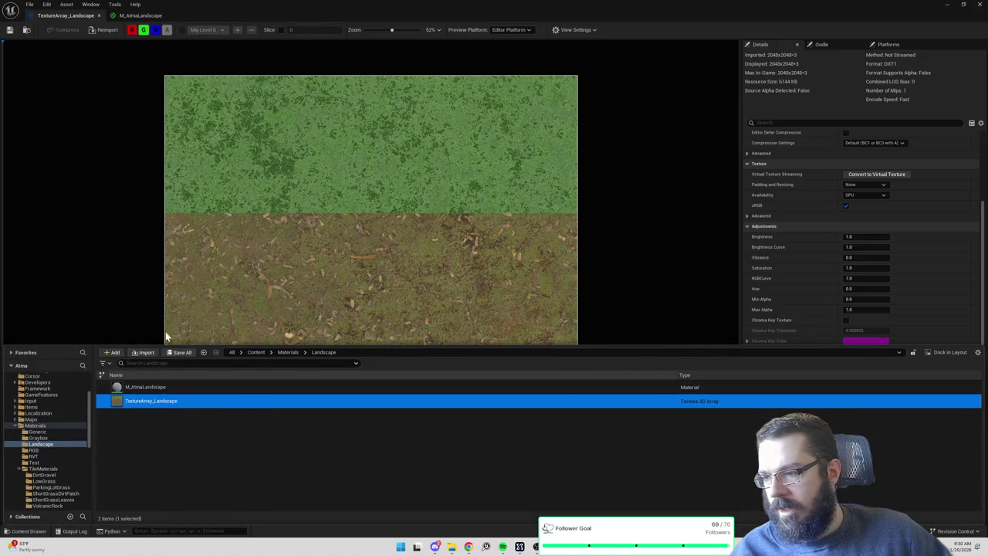
left_click(136, 15)
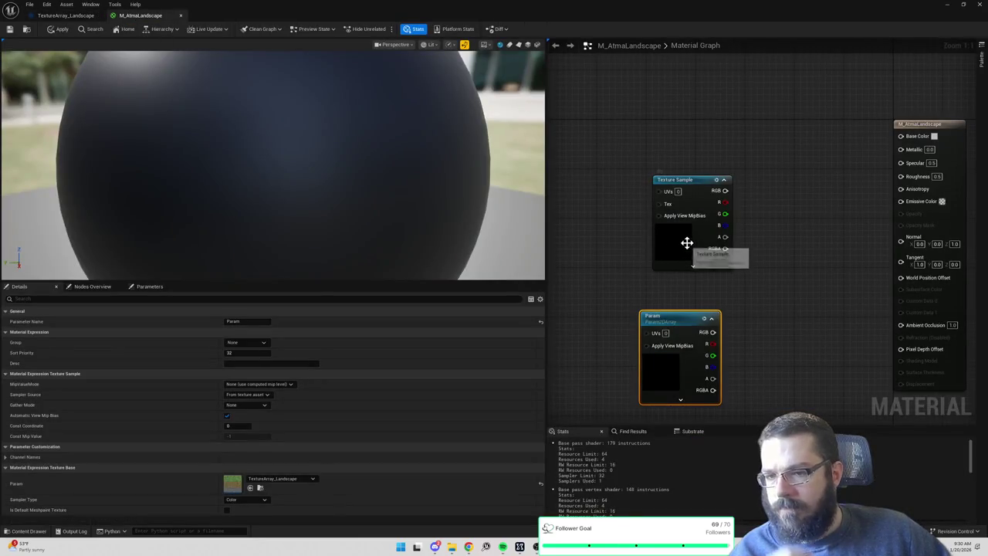
Expand the Texture Sample node's options, keeping Sampler Type Color and MipValueMode None.
left_click(682, 259)
left_click(692, 265)
left_click_drag(734, 299, 710, 230)
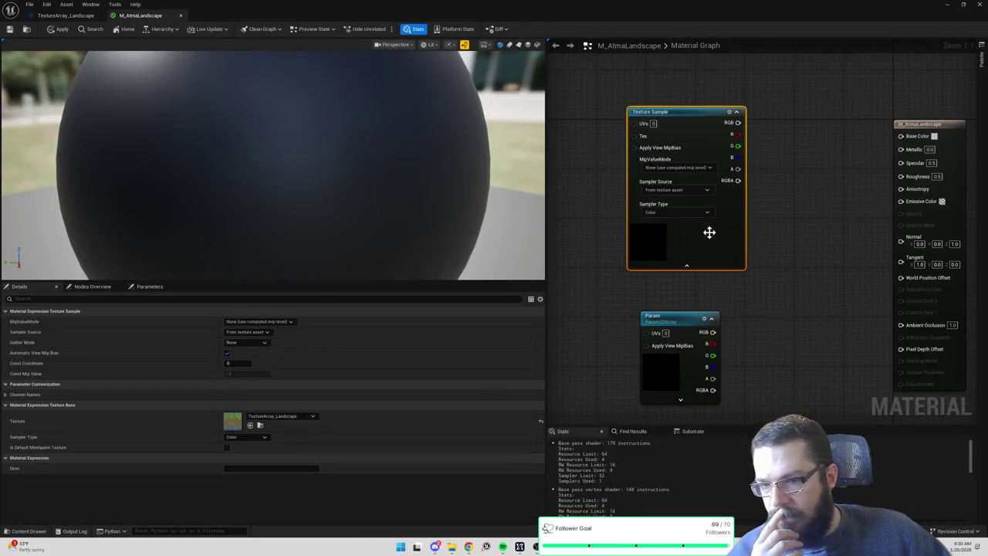
left_click(683, 213)
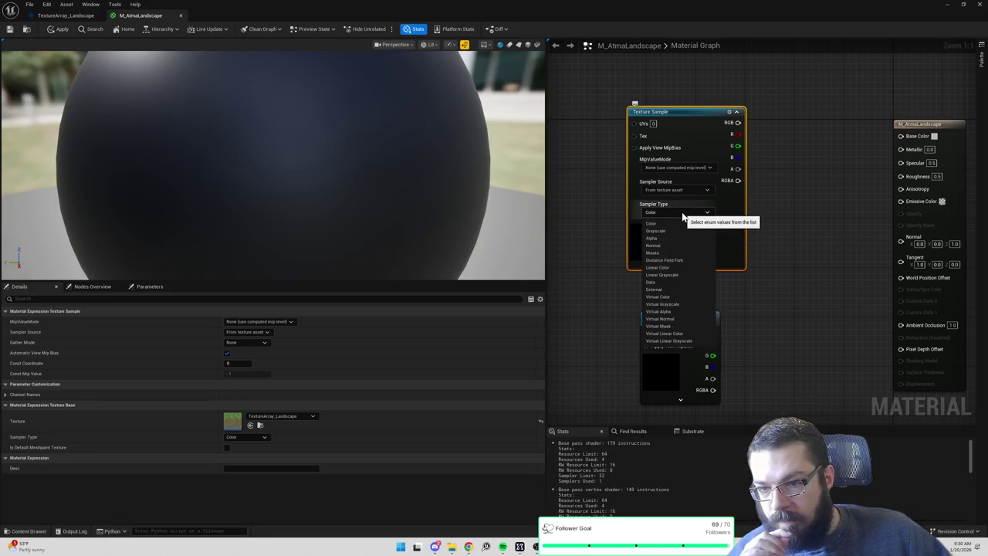
left_click(683, 220)
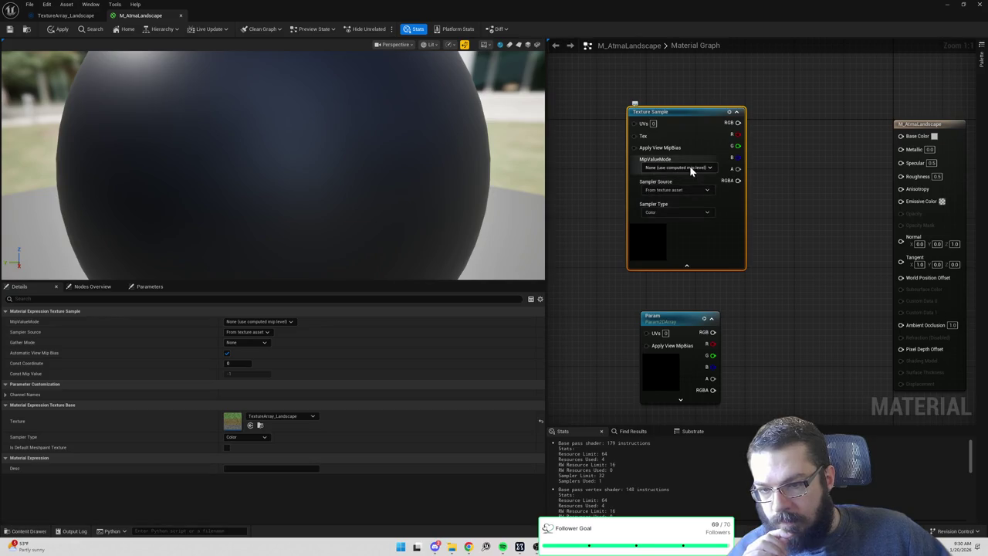
left_click(691, 169)
left_click(688, 175)
left_click(673, 212)
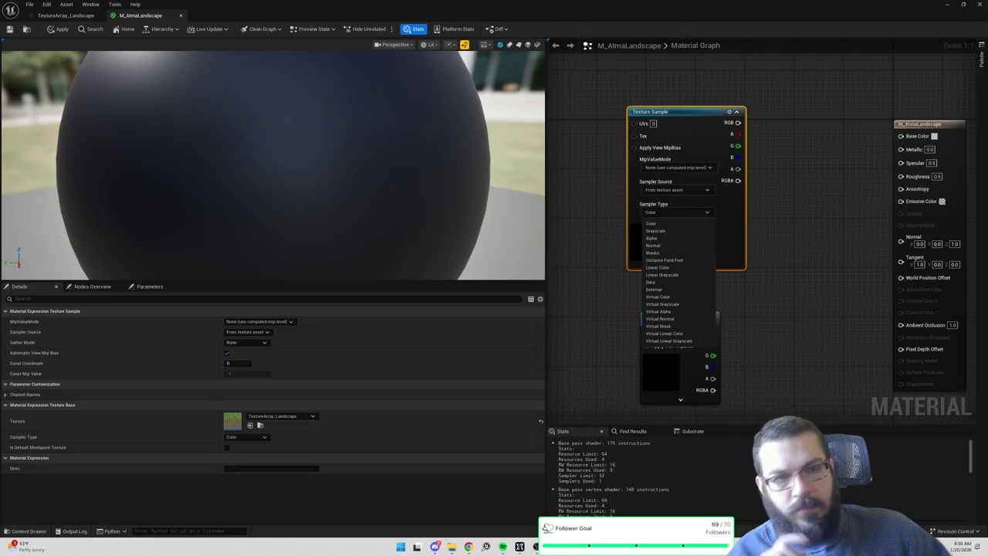
left_click(674, 219)
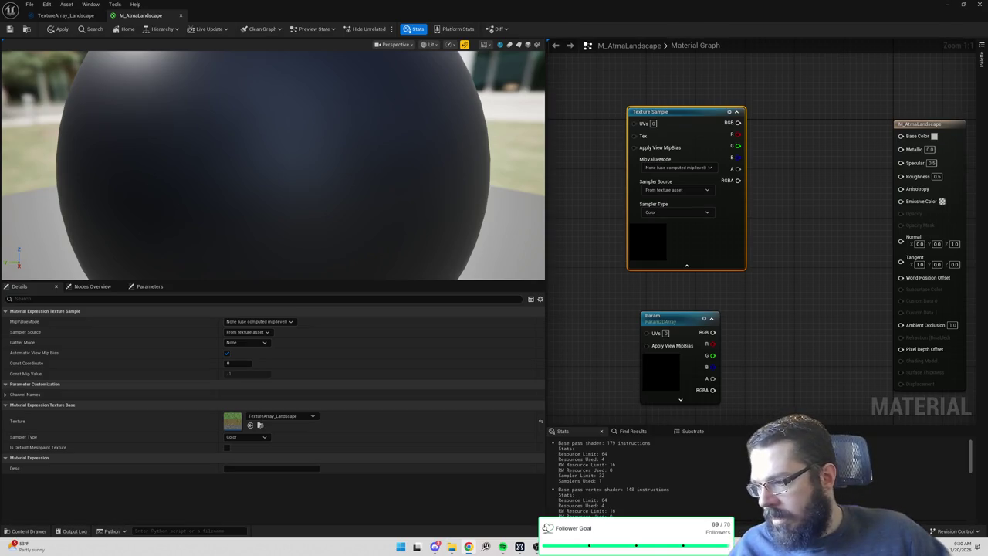
mouse_move(28, 369)
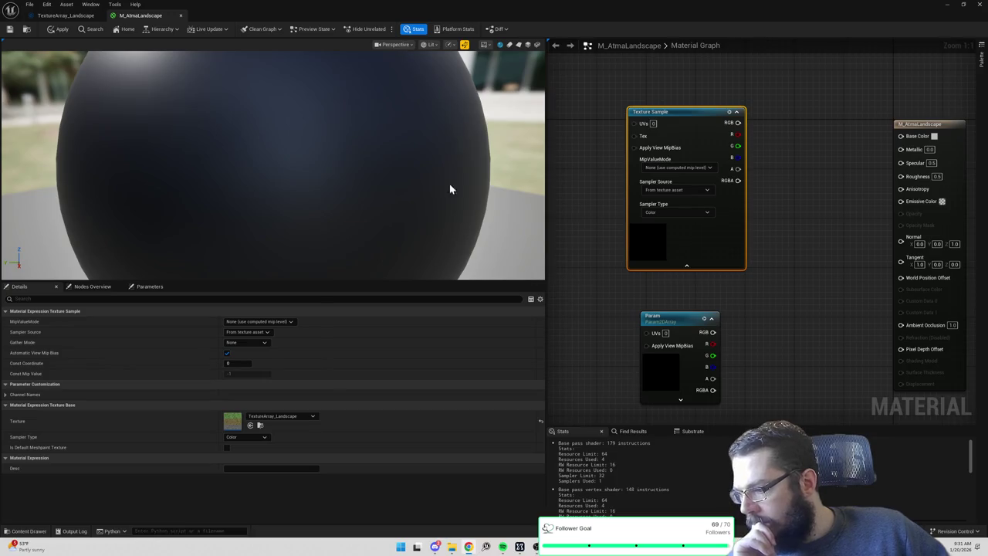
left_click(84, 16)
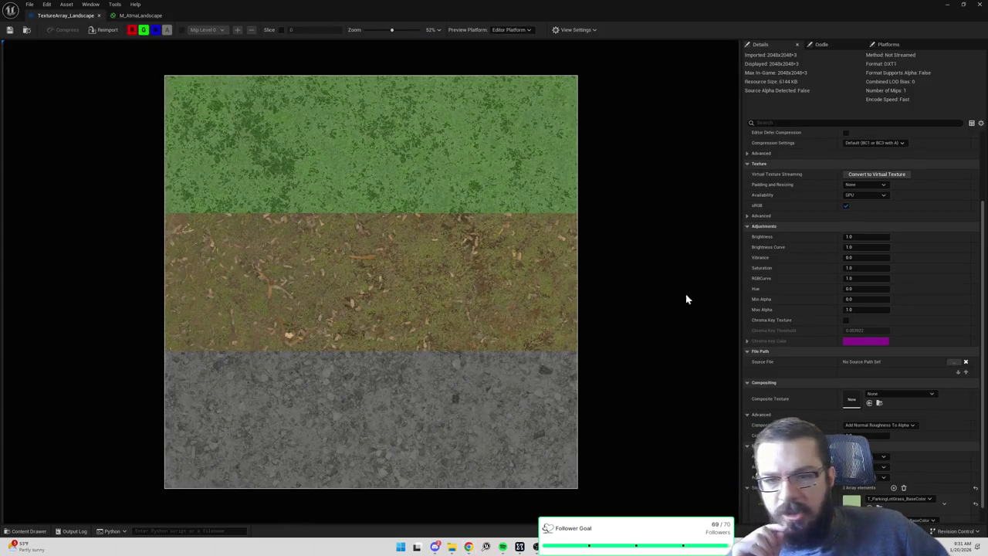
scroll(784, 375, "up", 3)
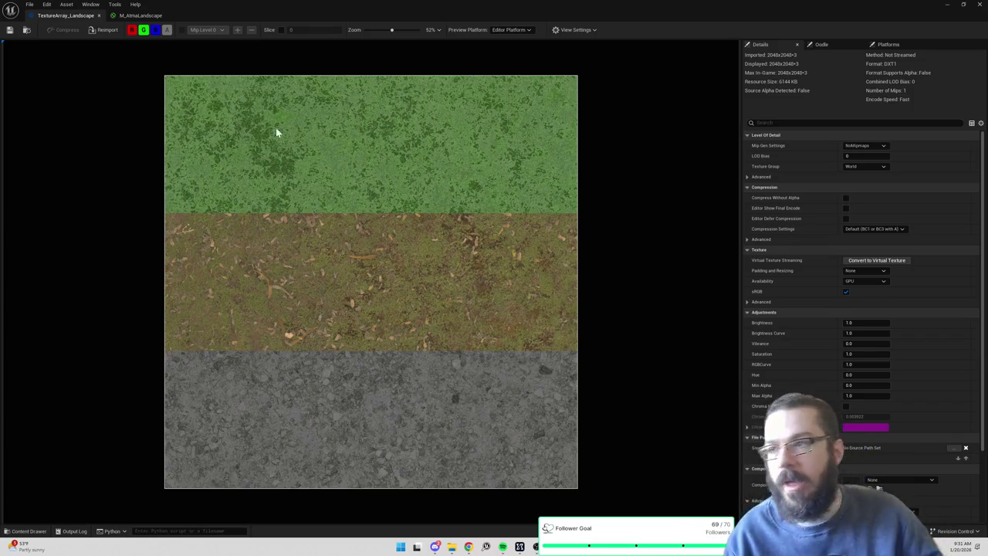
left_click(141, 16)
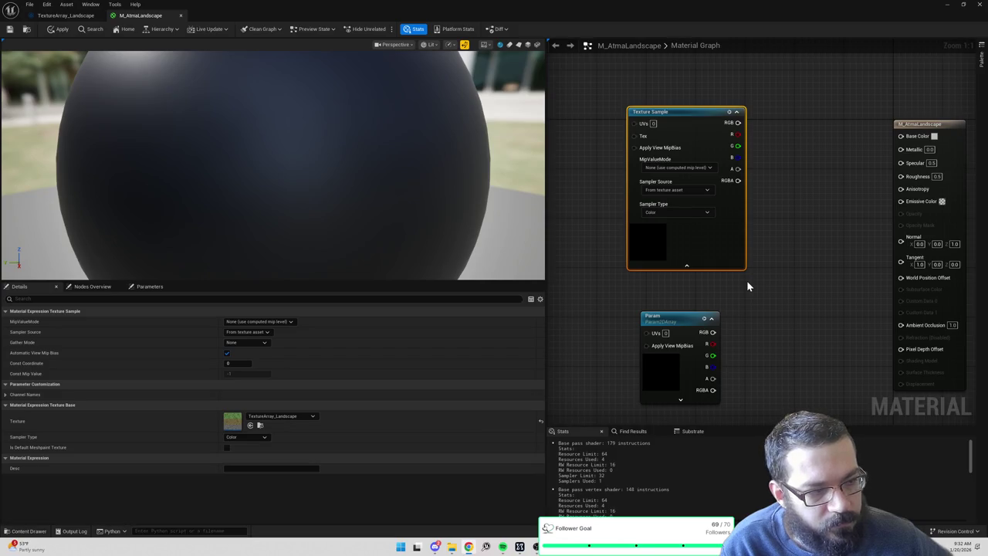
Add a TextureCoordinate node and wire it into the Texture Sample's UVs input.
left_click_drag(688, 290, 750, 295)
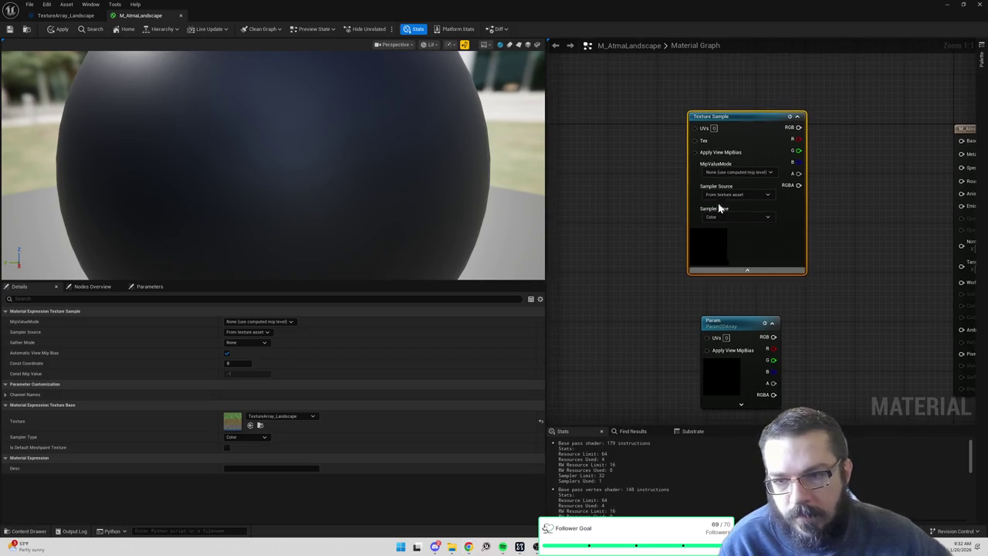
right_click(589, 129)
type("texture coordinate")
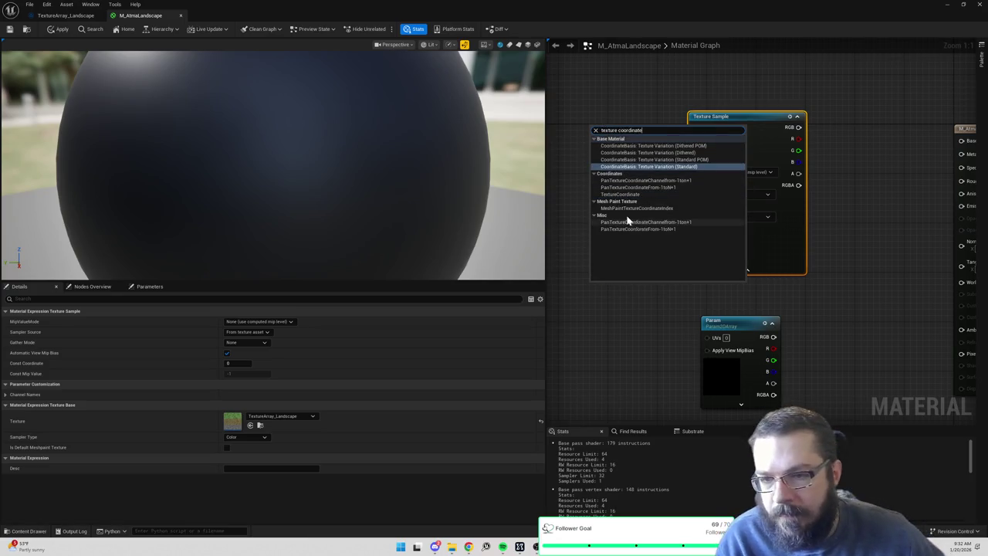
left_click(620, 195)
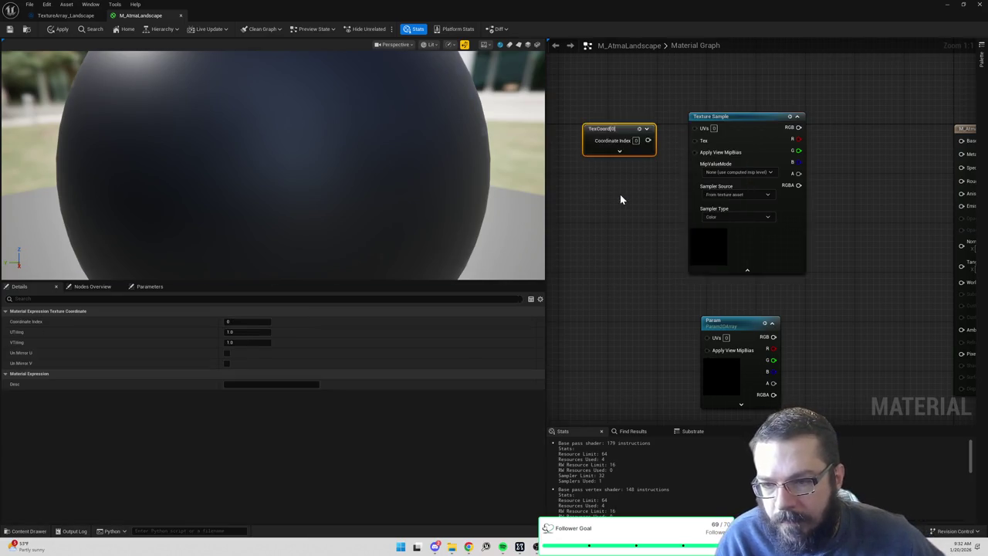
mouse_move(647, 140)
left_mouse_down()
mouse_move(672, 146)
mouse_move(694, 128)
left_mouse_up()
left_click_drag(618, 139, 622, 126)
scroll(391, 149, "down", 5)
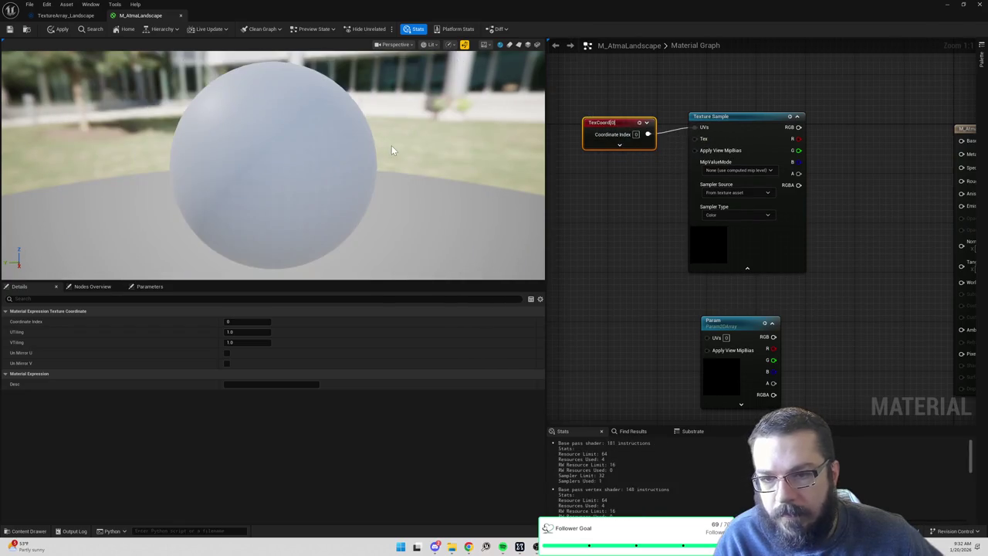
Connect the Texture Sample's RGB output to the material's Base Color.
left_click(718, 247)
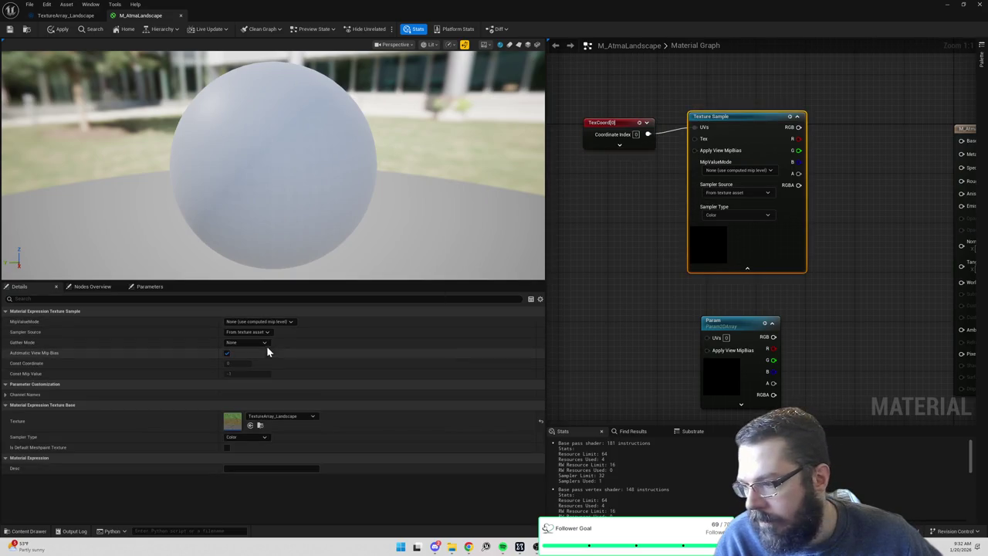
left_click_drag(866, 250, 770, 258)
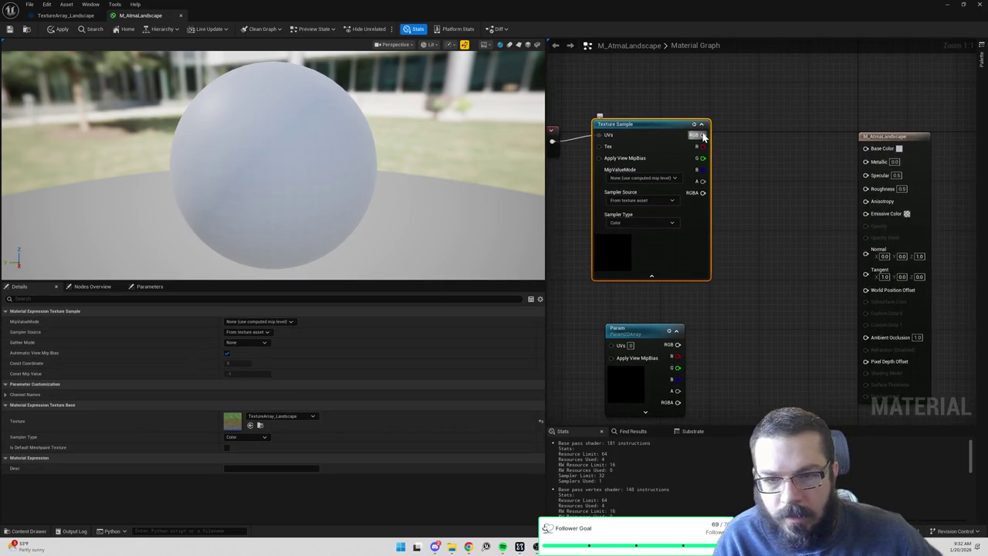
mouse_move(705, 134)
left_mouse_down()
mouse_move(840, 165)
mouse_move(717, 135)
mouse_move(865, 148)
left_mouse_up()
left_click_drag(769, 188, 840, 190)
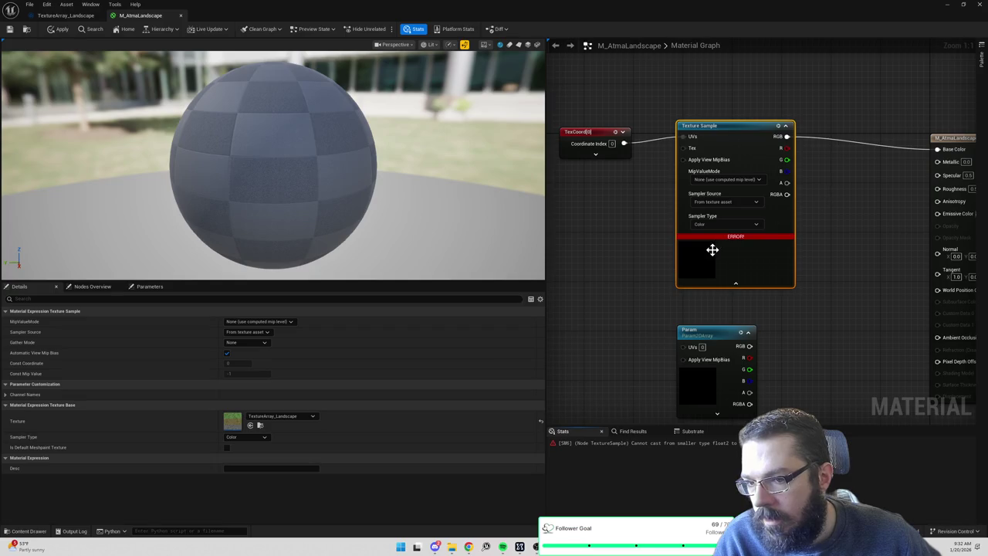
mouse_move(730, 239)
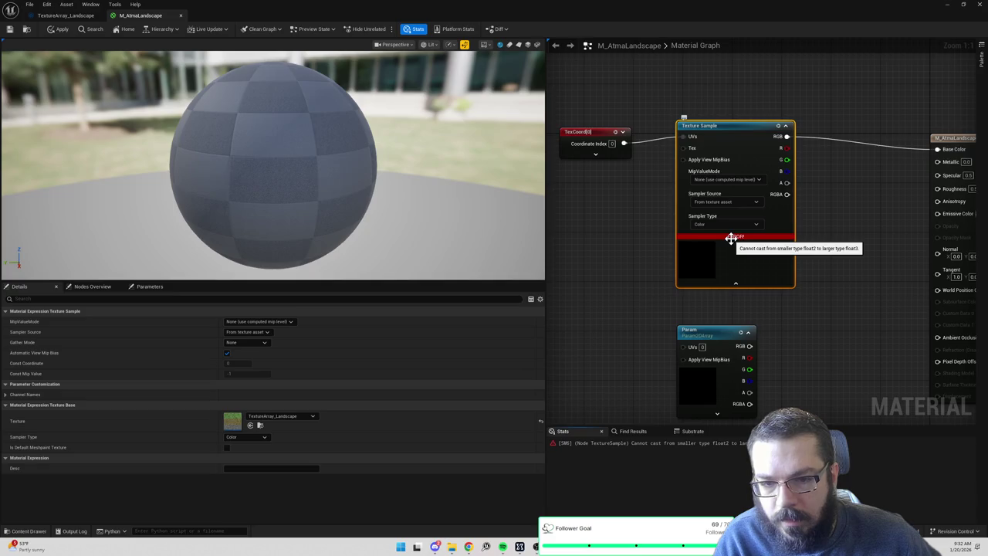
mouse_move(787, 193)
left_mouse_down()
mouse_move(926, 159)
mouse_move(874, 200)
mouse_move(843, 183)
left_mouse_up()
left_click(865, 182)
mouse_move(730, 239)
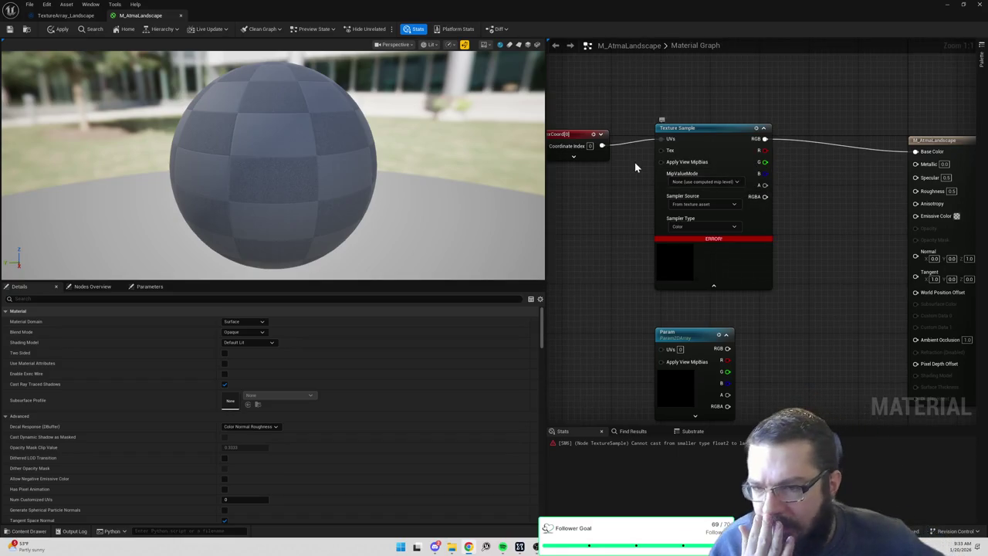
Reconnect the TexCoord node to the Texture Sample UVs and review its settings.
key("alt")
left_click(638, 140, "alt")
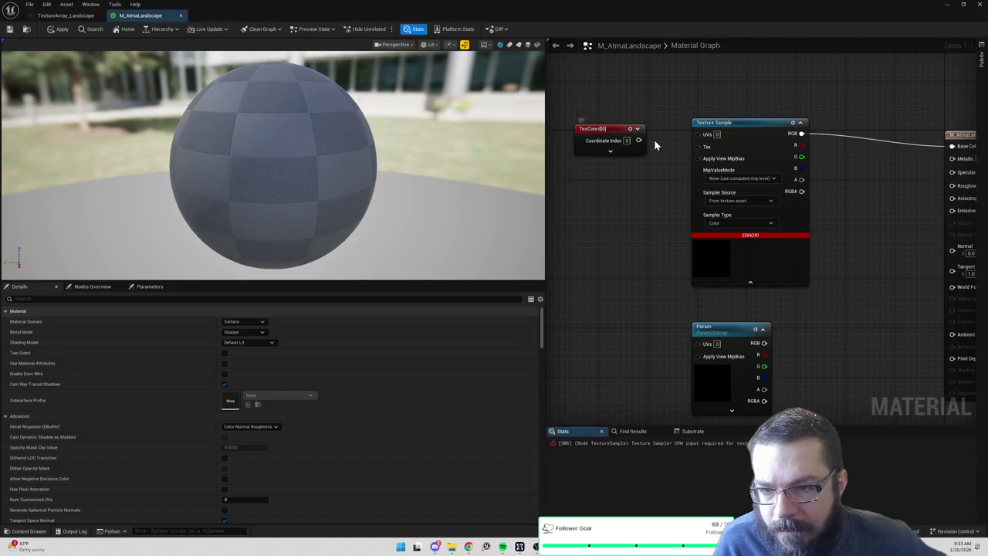
left_click_drag(698, 133, 639, 140)
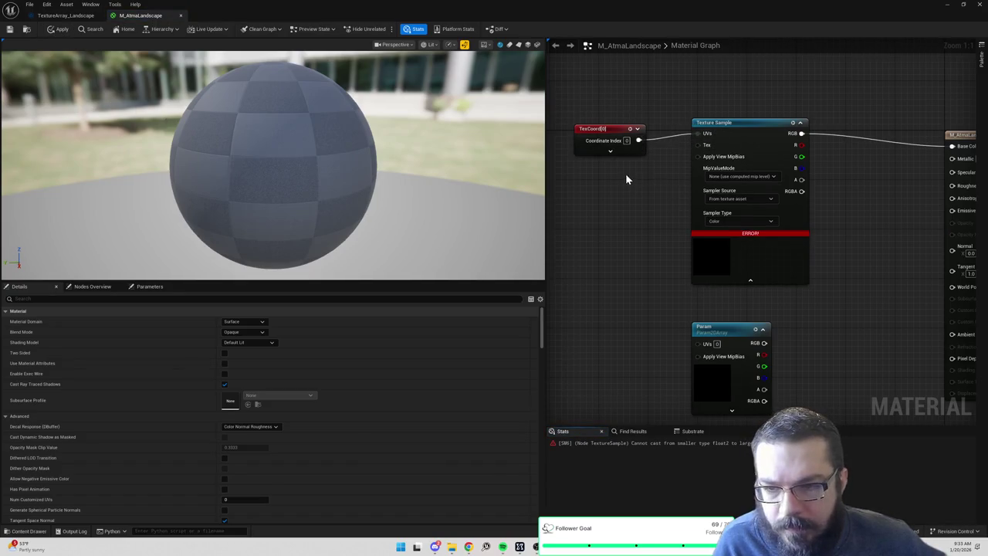
left_click(610, 151)
left_click(615, 208)
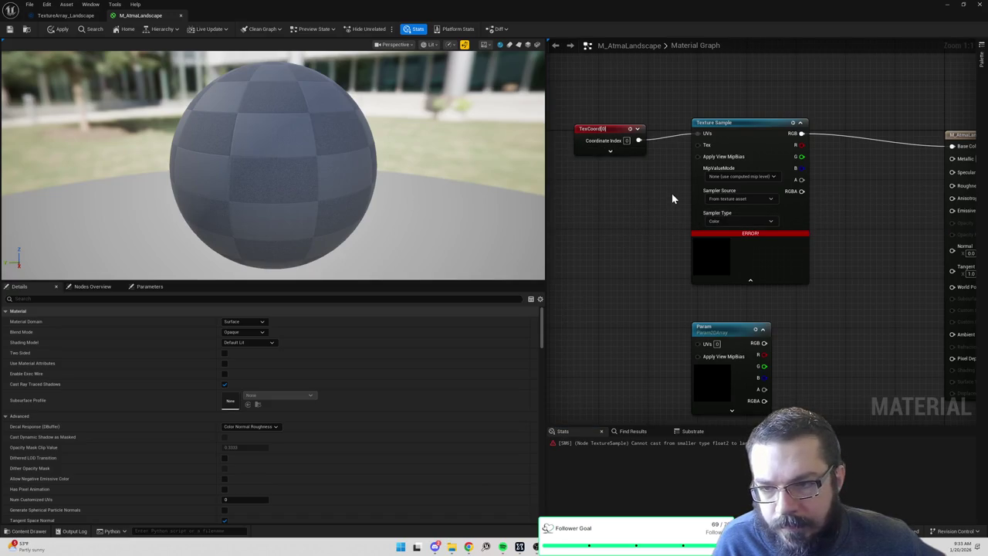
left_click(609, 128)
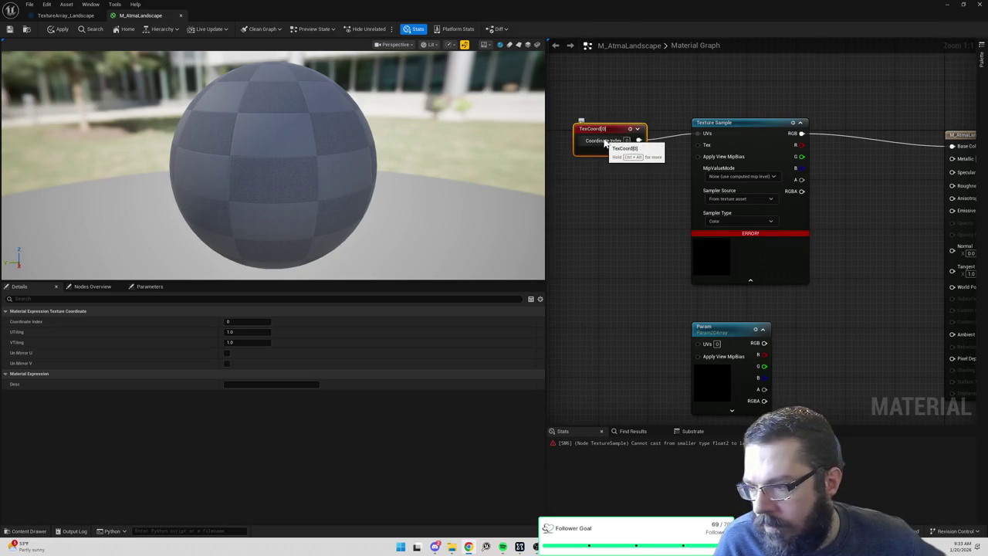
right_click(617, 171)
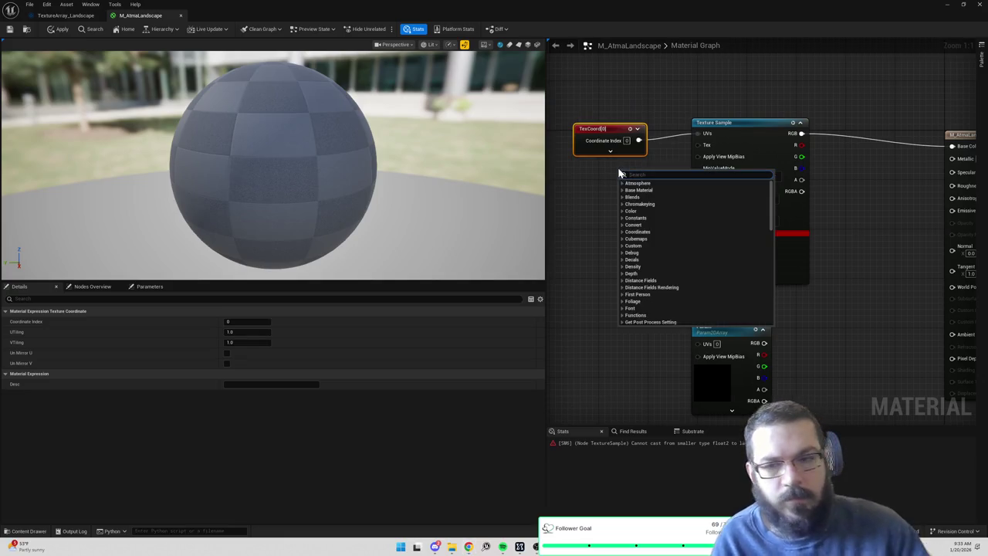
type("coord")
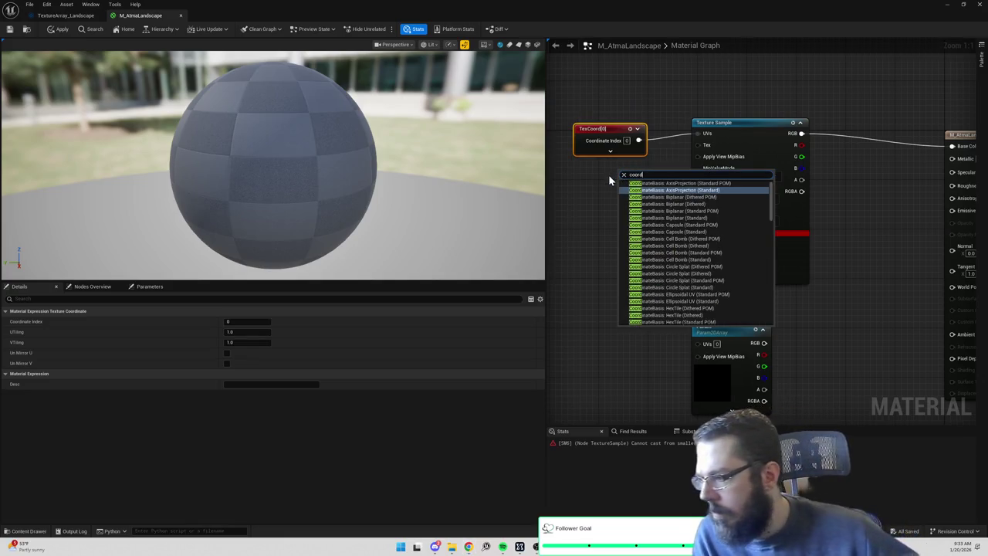
left_click(31, 328)
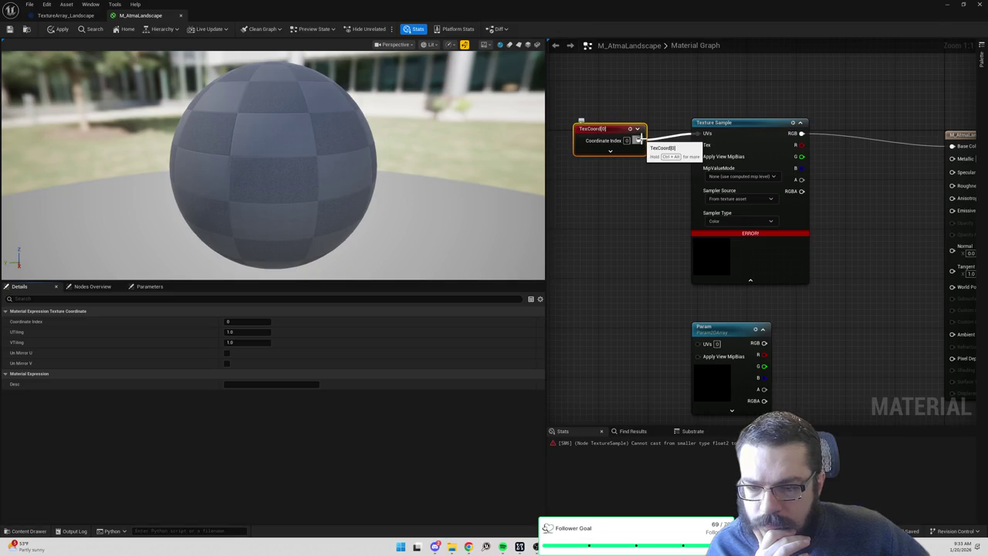
Switch the Base Color wire from RGB to RGBA, then remove it.
left_click(802, 134, "alt")
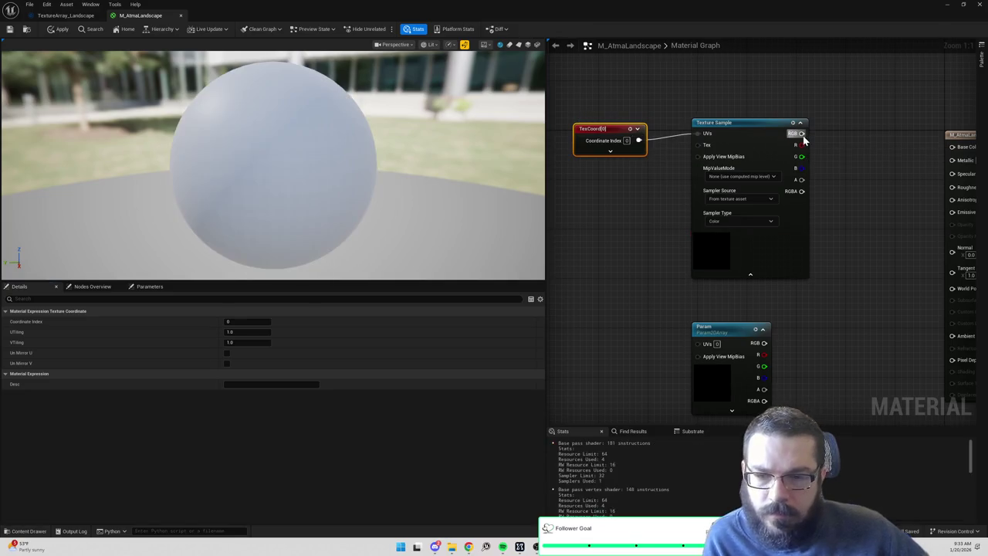
mouse_move(801, 191)
left_mouse_down()
mouse_move(860, 187)
mouse_move(952, 146)
left_mouse_up()
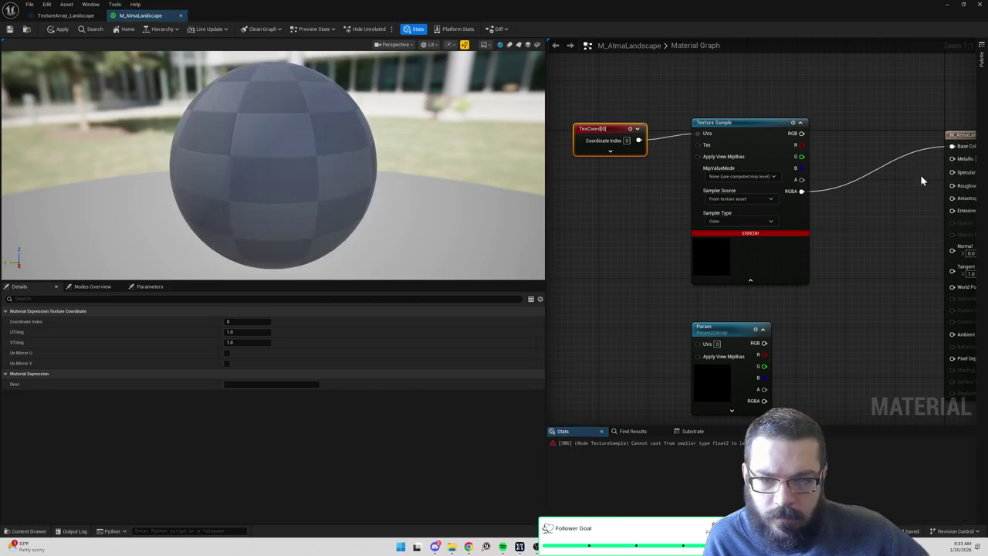
left_click(695, 194, "alt")
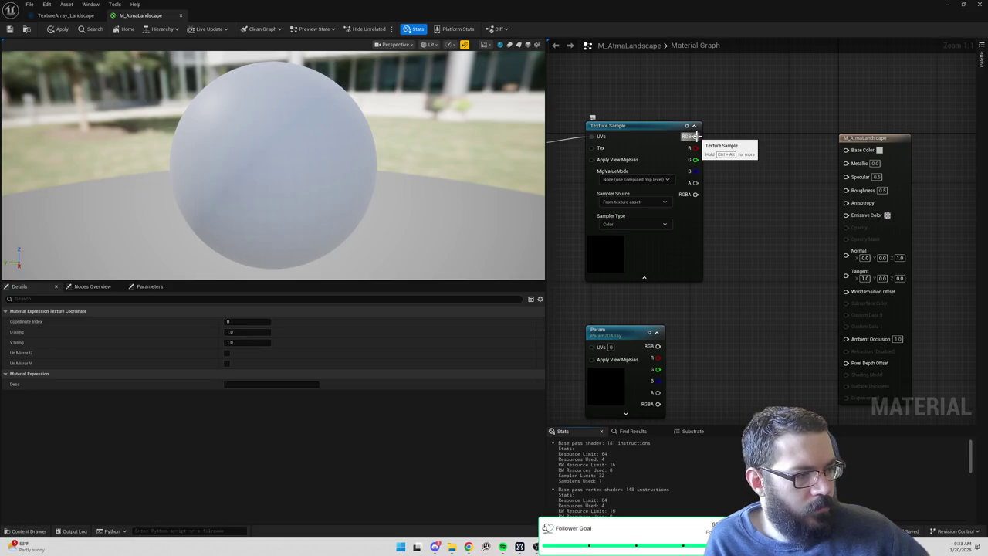
Preview the Texture Sample node alone, stop previewing, then apply the material.
right_click(647, 143)
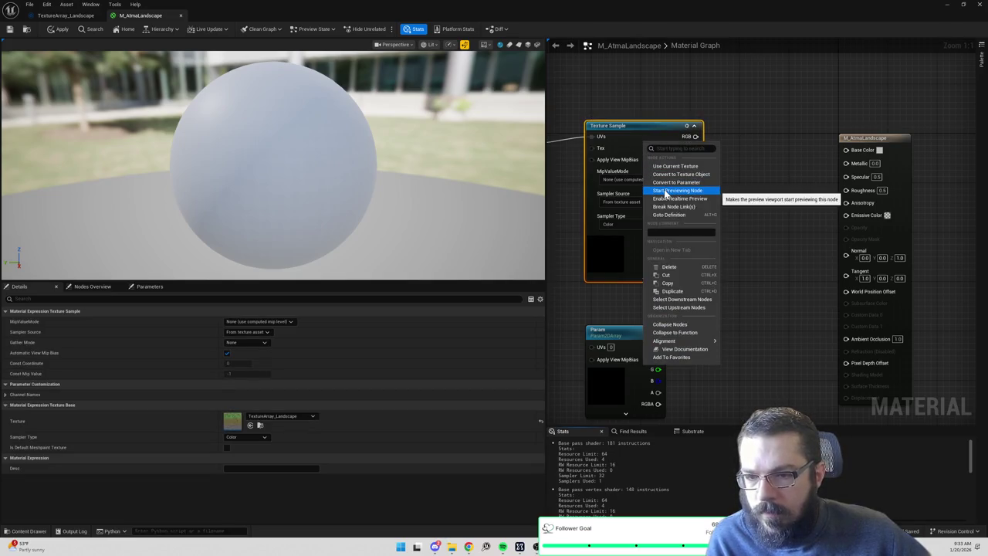
left_click(667, 190)
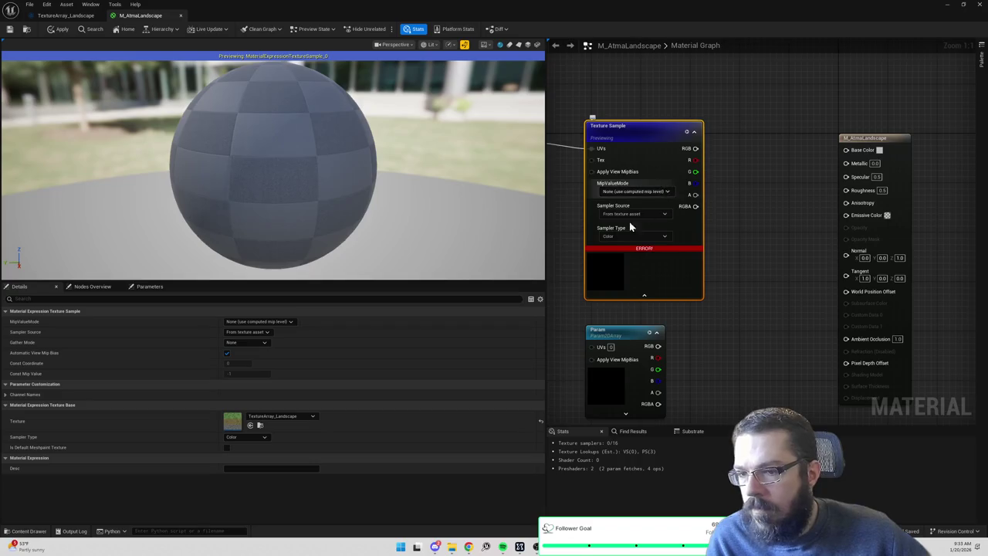
left_click_drag(638, 222, 759, 222)
mouse_move(831, 160)
left_mouse_down()
mouse_move(772, 143)
mouse_move(909, 139)
left_mouse_up()
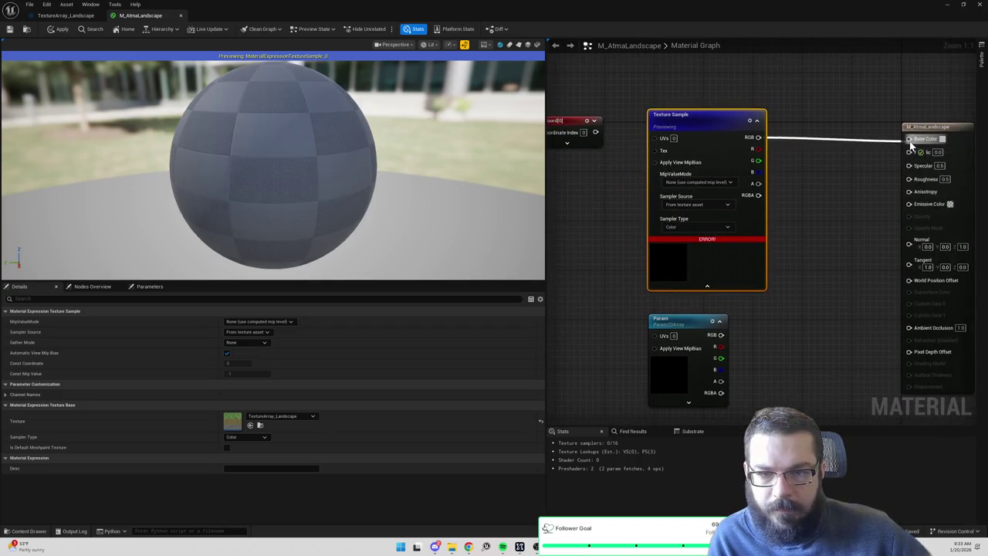
right_click(717, 151)
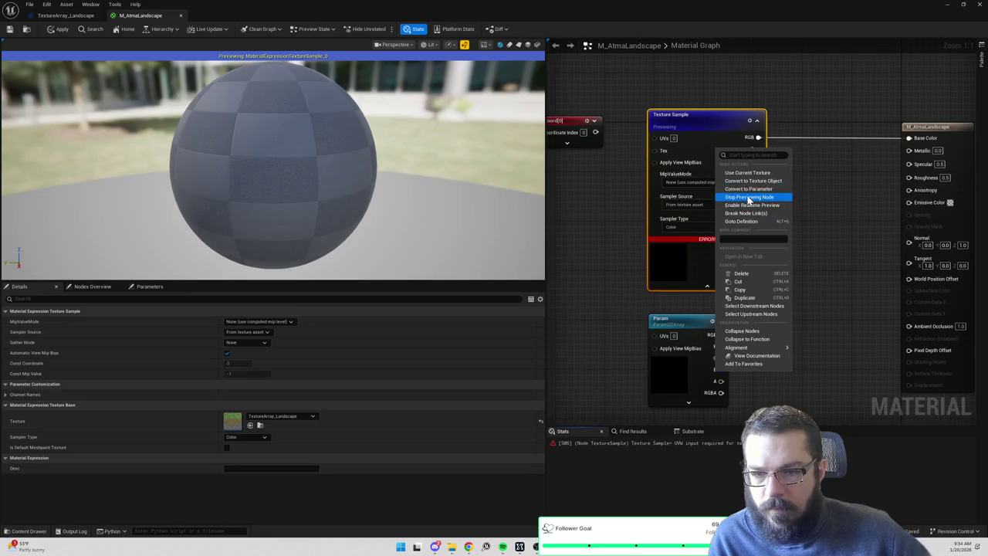
left_click(746, 197)
left_click(57, 29)
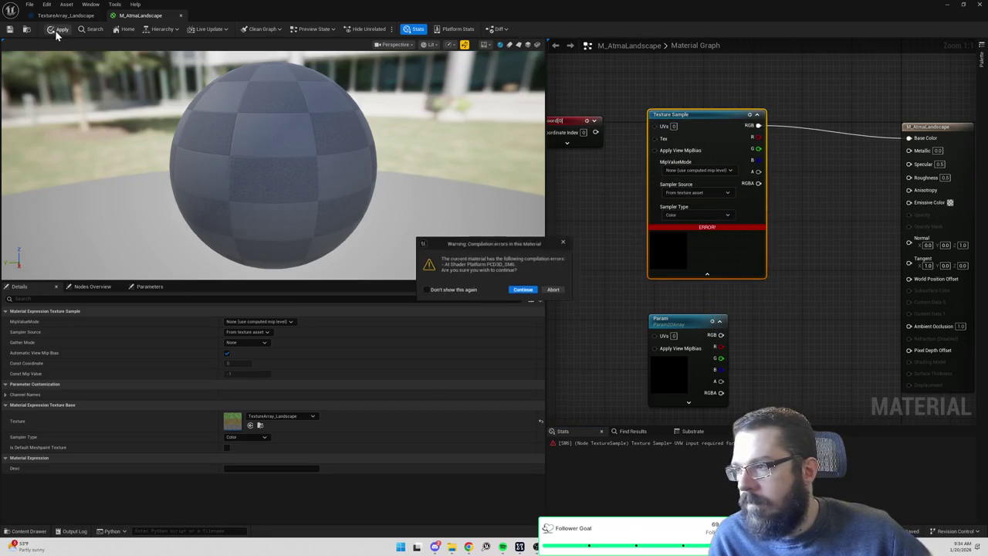
Dismiss the compilation-errors warning, leaving the Texture Sample's sample type as Color.
key("Return")
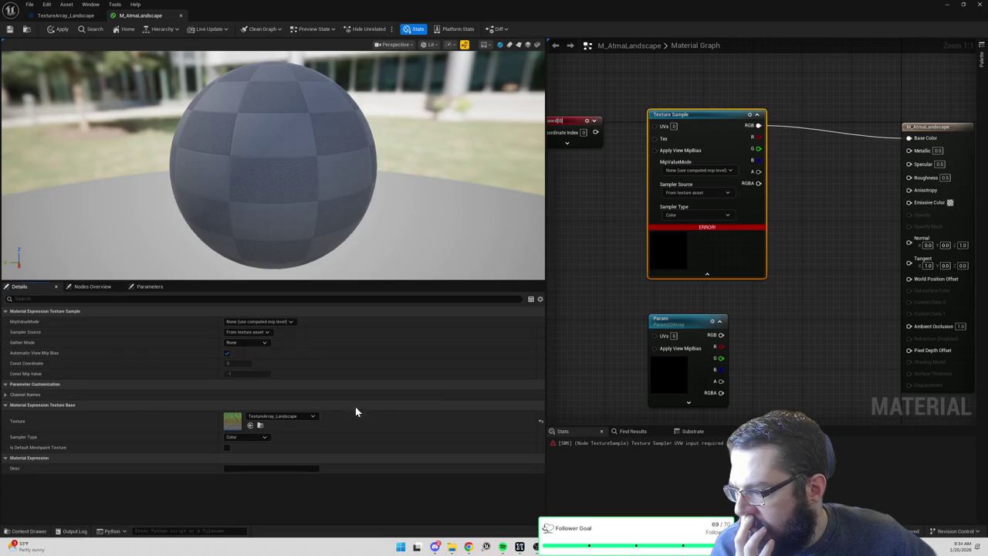
left_click(691, 220)
left_click(435, 548)
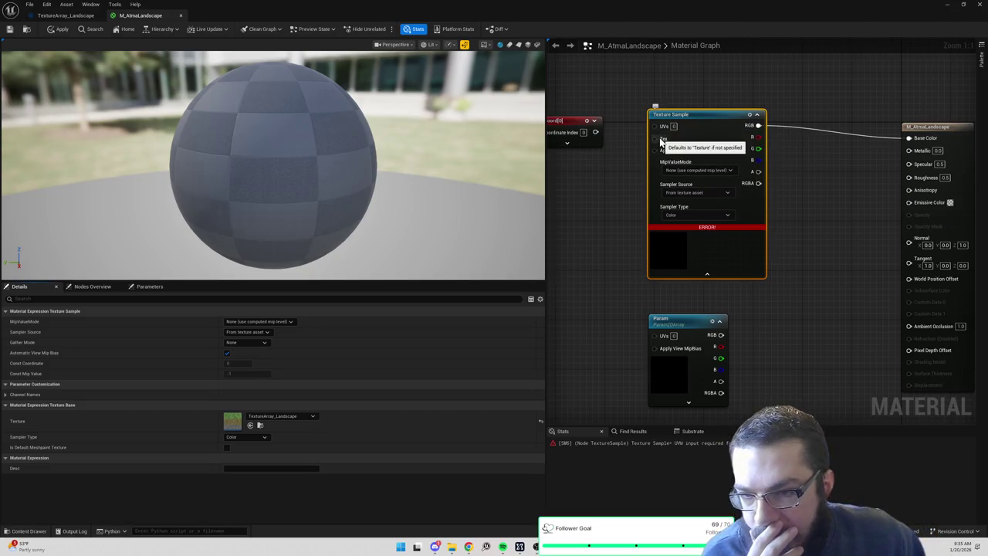
left_click_drag(812, 196, 800, 167)
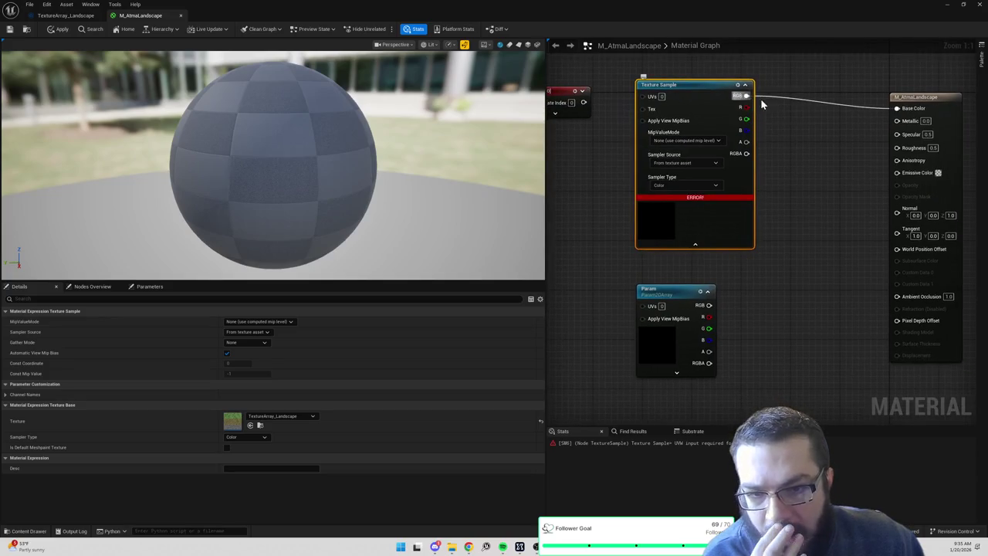
Check the Texture Sample's sampler type list, keeping it on Color.
mouse_move(706, 196)
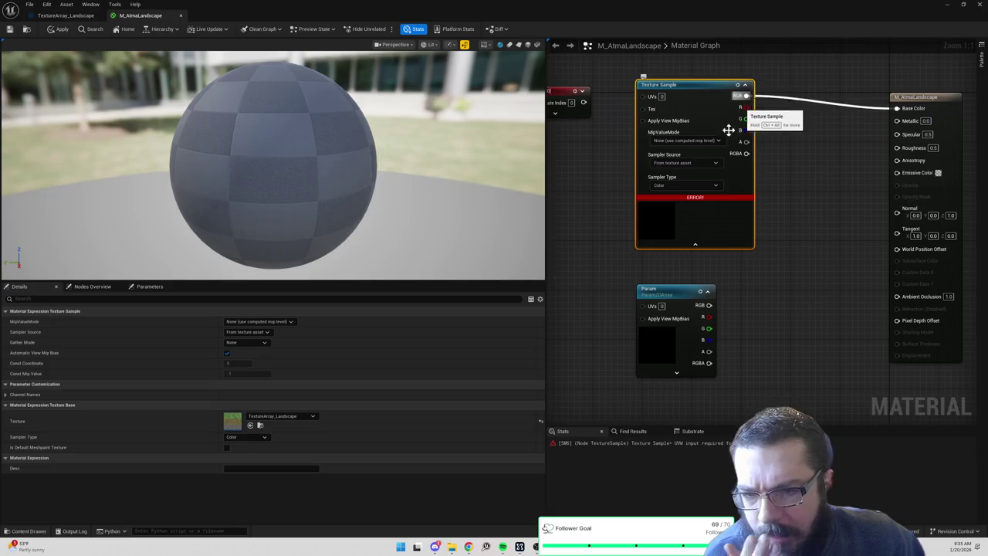
left_click(668, 186)
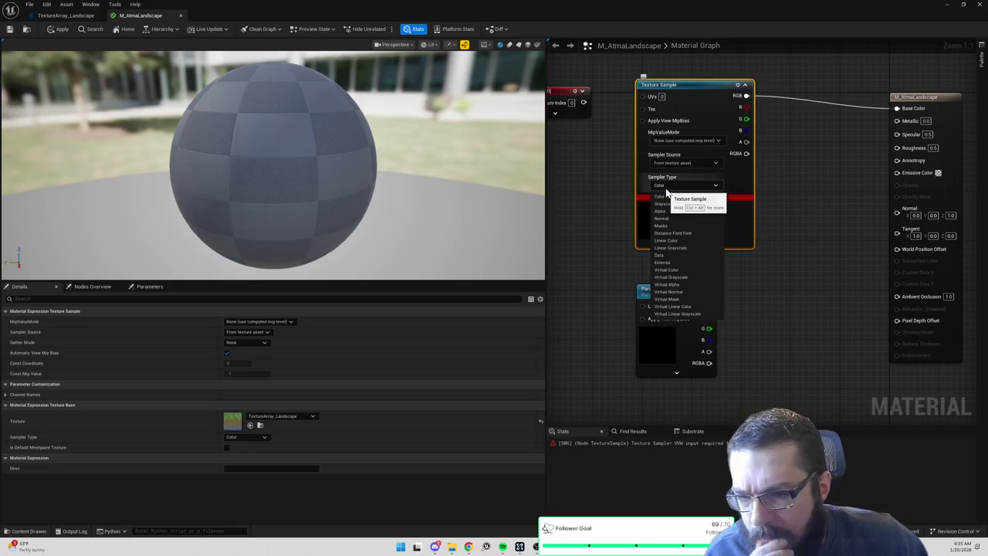
left_click(668, 191)
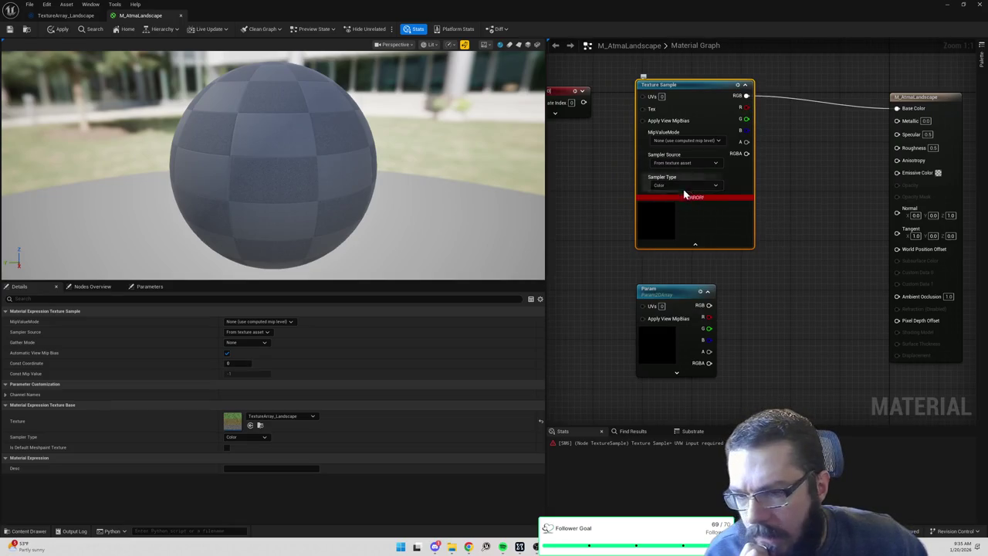
left_click(584, 223)
Drag TextureArray_Landscape from the Content Drawer into the graph as a new texture sample.
key("ctrl+space")
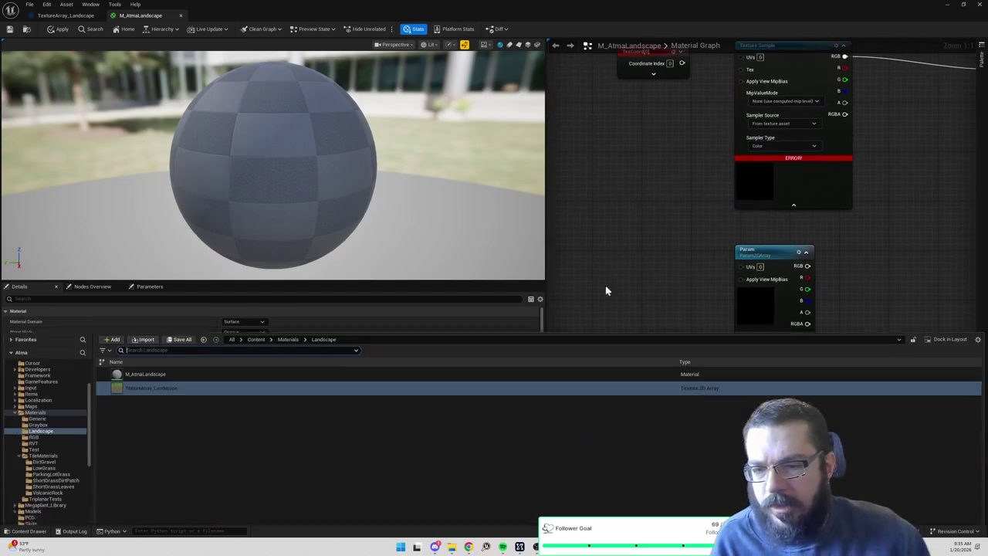
right_click(185, 363)
key("Escape")
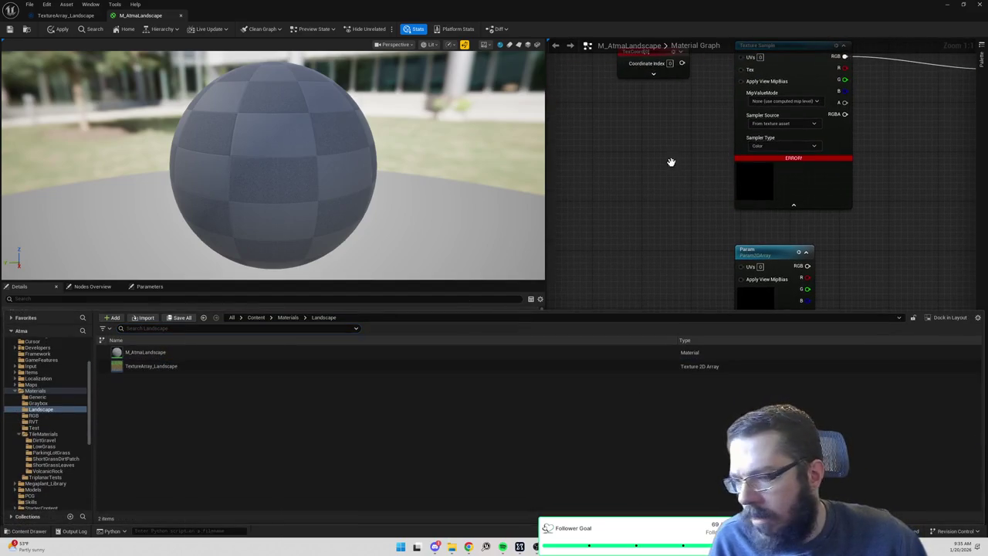
left_click(188, 366)
left_click(595, 156)
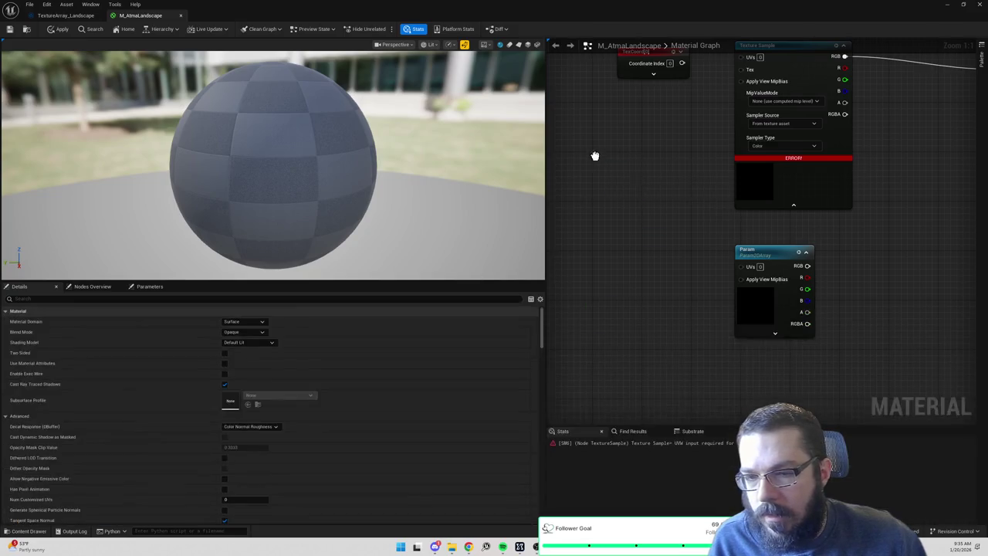
left_click_drag(595, 155, 595, 156)
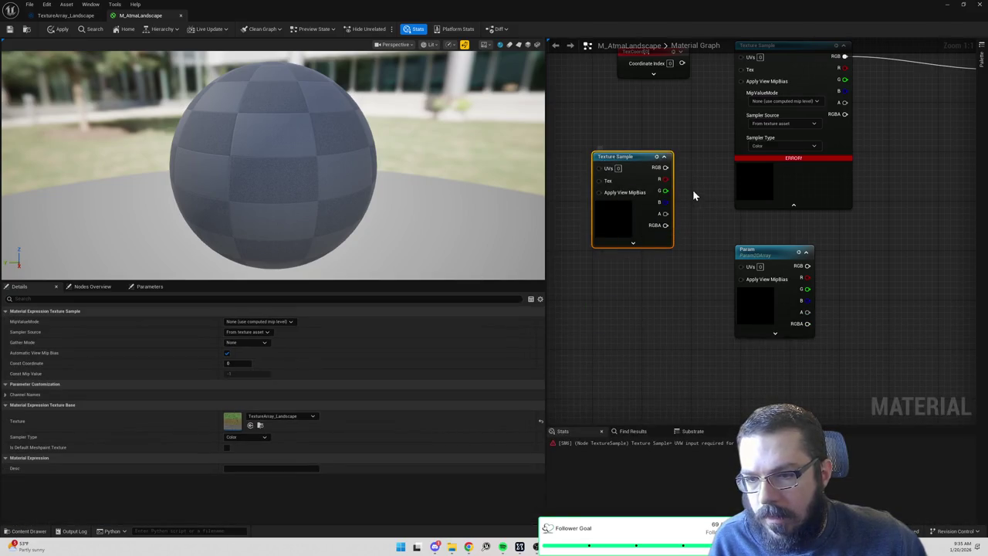
Delete and restore the erroring Texture Sample node, then reposition it in the graph.
left_click(777, 106)
key("Delete")
key("ctrl+z")
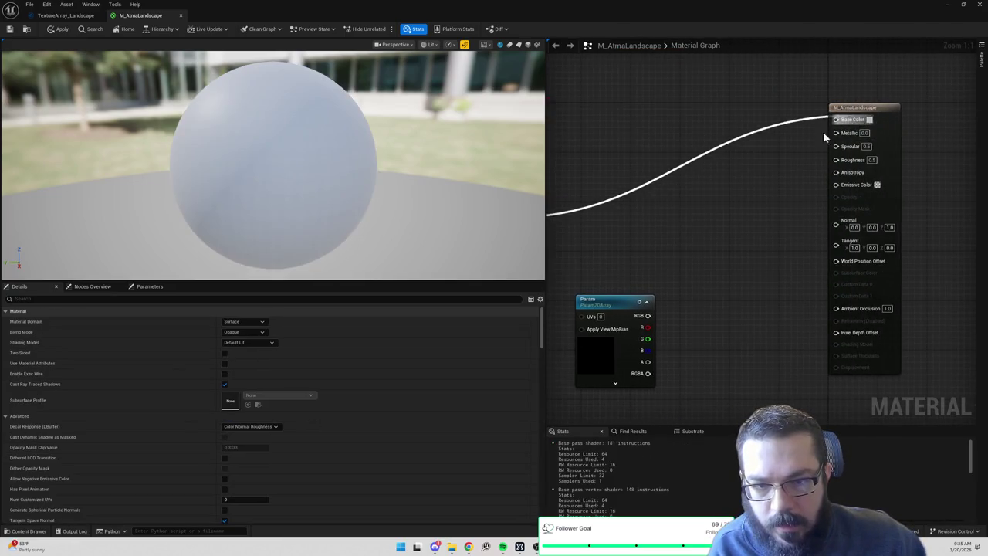
left_click_drag(724, 231, 900, 112)
left_click_drag(843, 159, 730, 277)
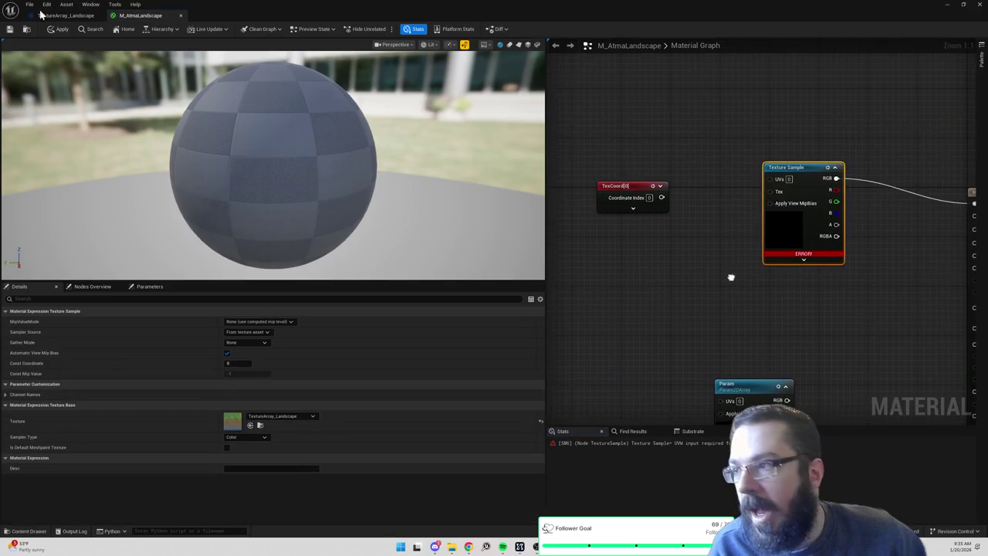
left_click(66, 15)
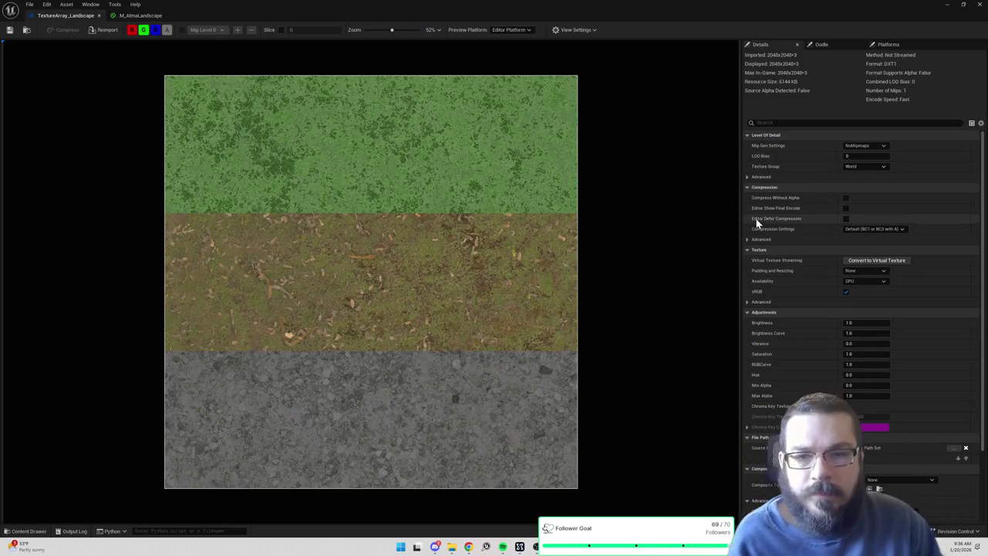
Inspect the TextureArray_Landscape grass, leafy dirt and gravel slices in its texture editor.
scroll(808, 213, "down", 3)
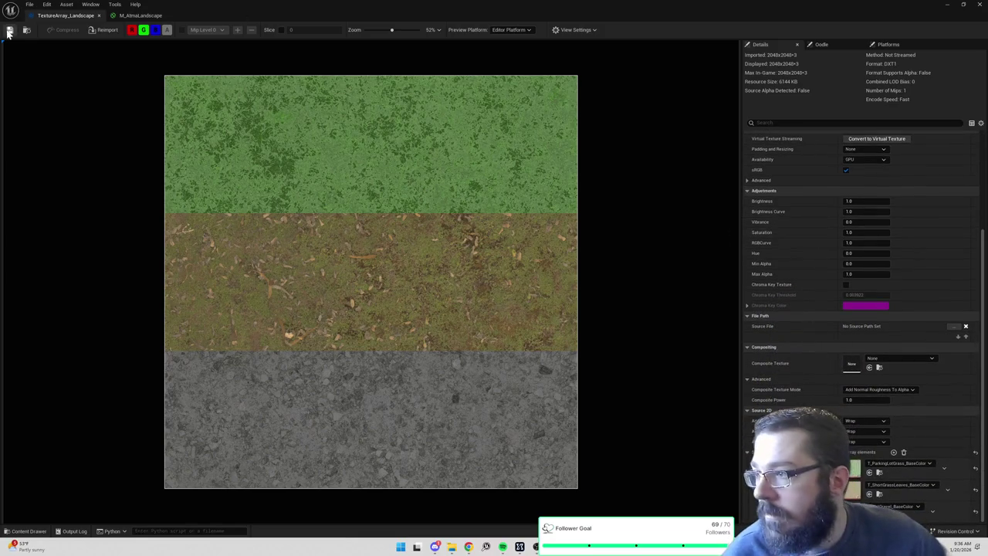
left_click(135, 15)
left_click(68, 16)
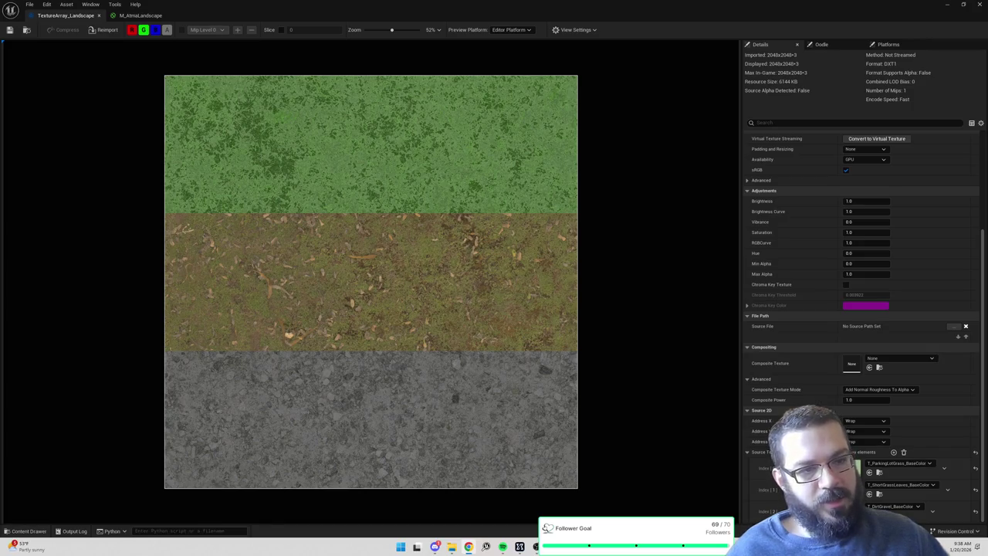
key("alt+Tab")
double_click(743, 140)
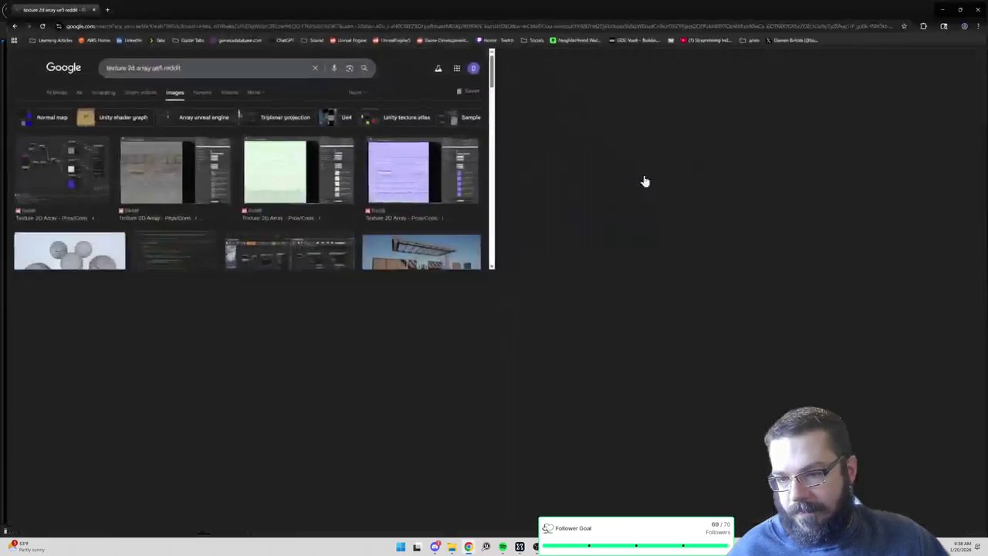
left_click(362, 261)
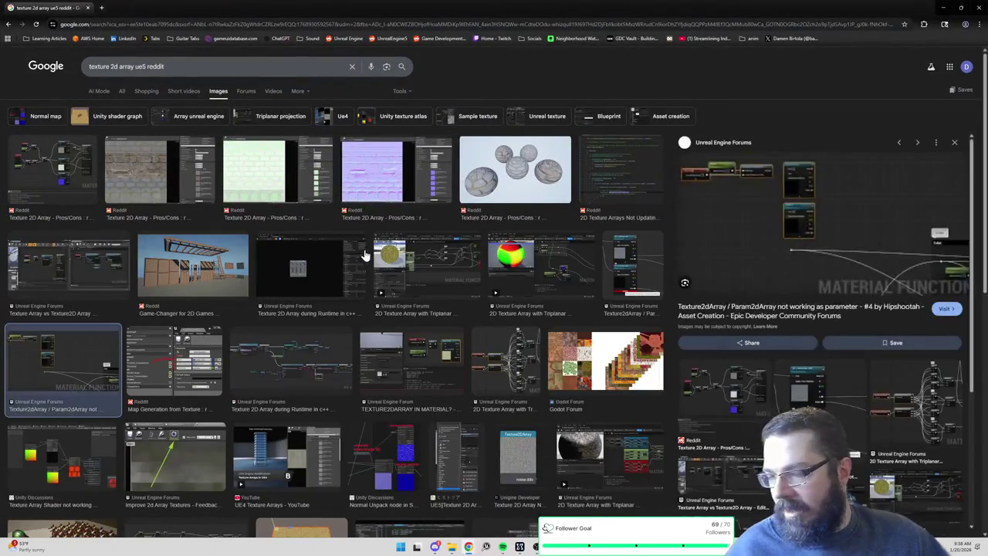
left_click(751, 200)
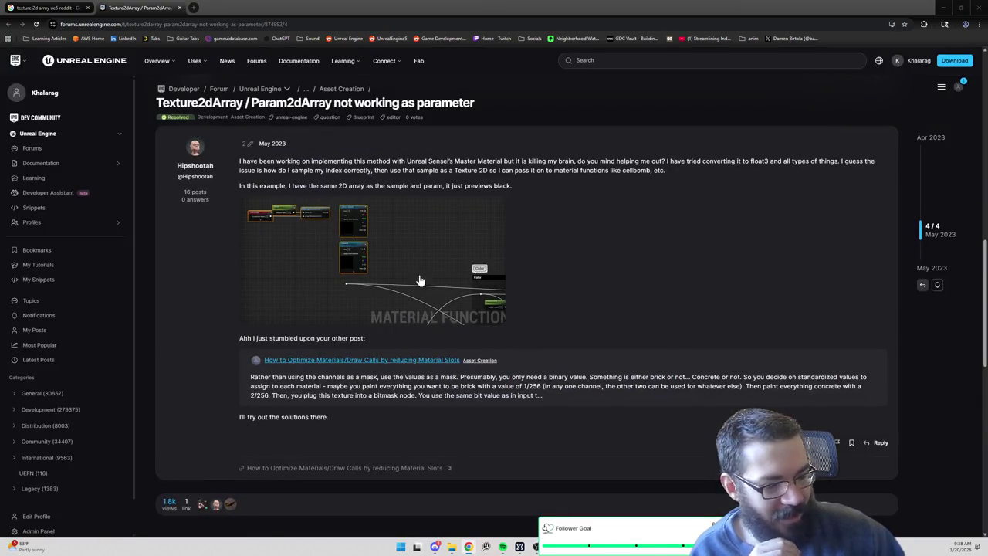
left_click(288, 224)
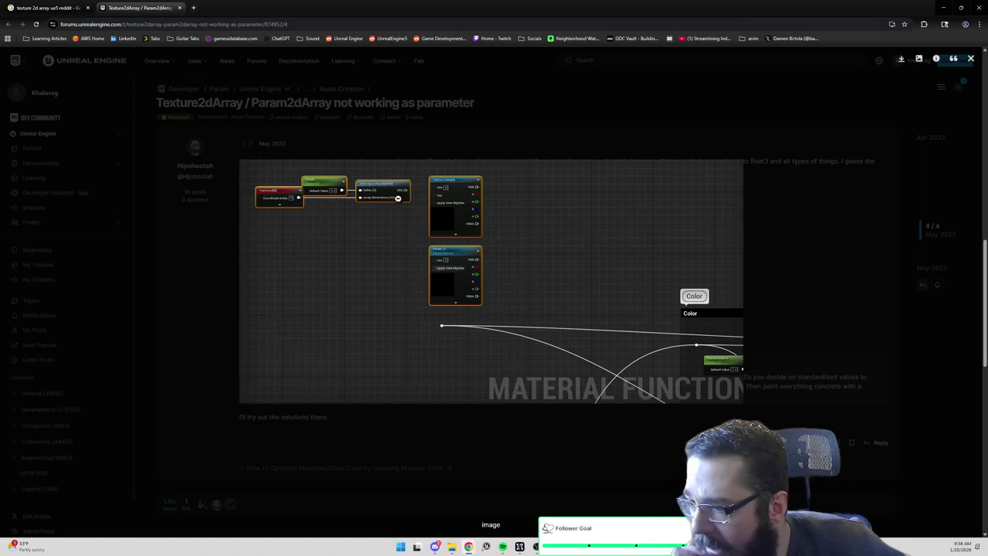
left_click(179, 7)
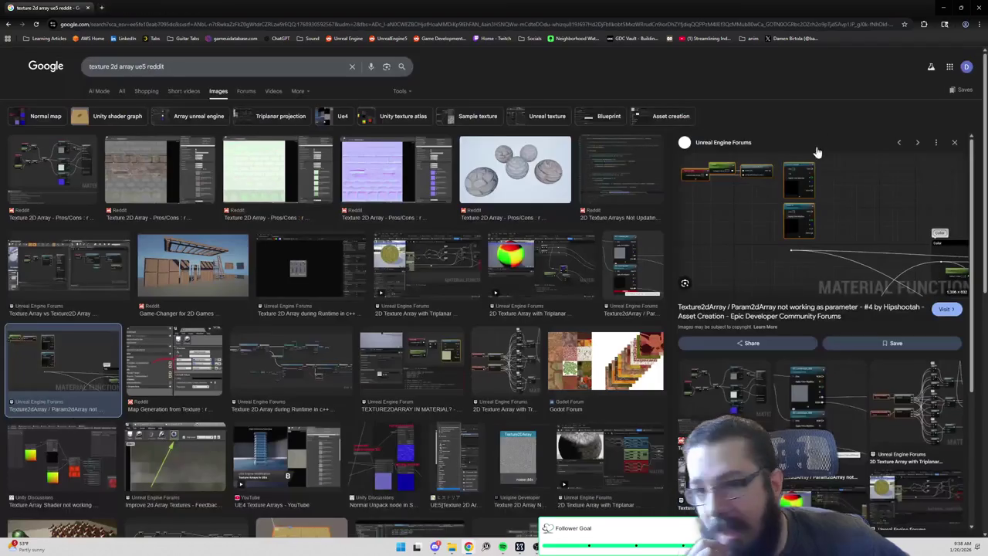
left_click(941, 10)
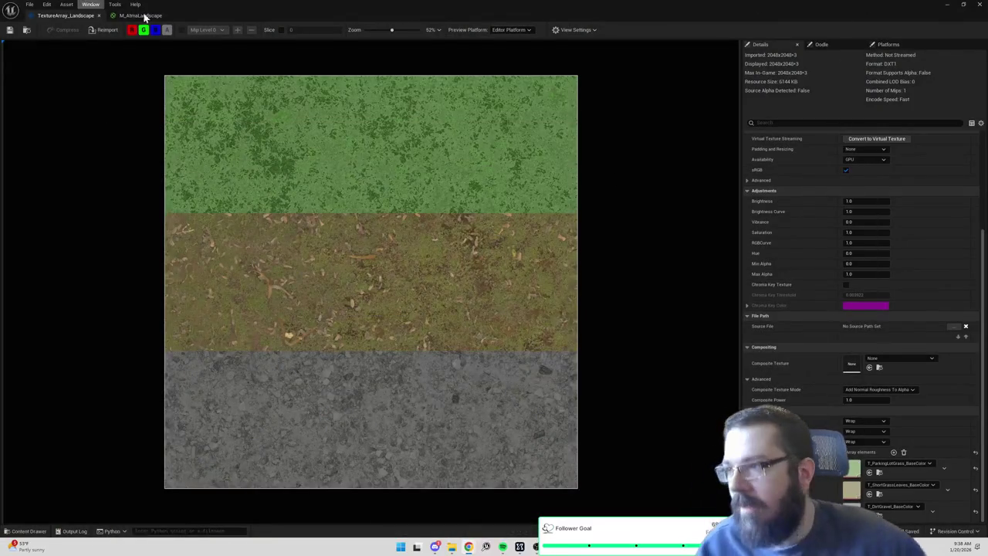
Add a 2dArrayLookupByIndex node and wire the Texture Sample's RGB into its Array Dimensions.
left_click(157, 16)
right_click(630, 260)
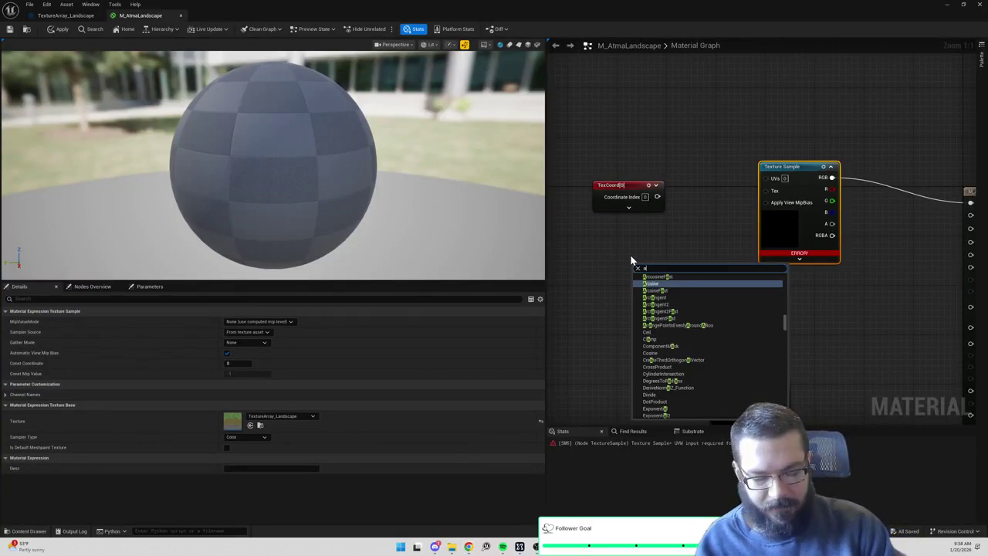
type("2darray")
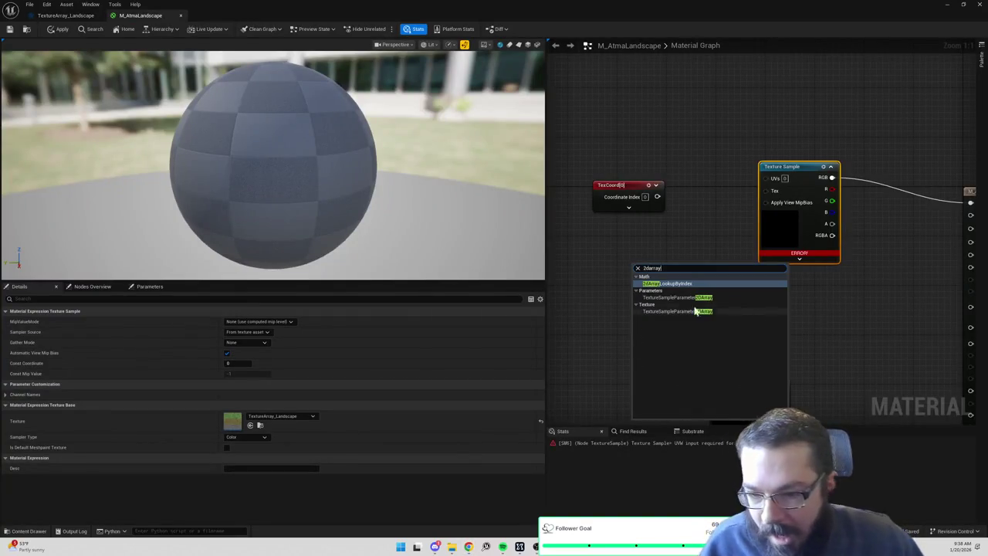
left_click(674, 286)
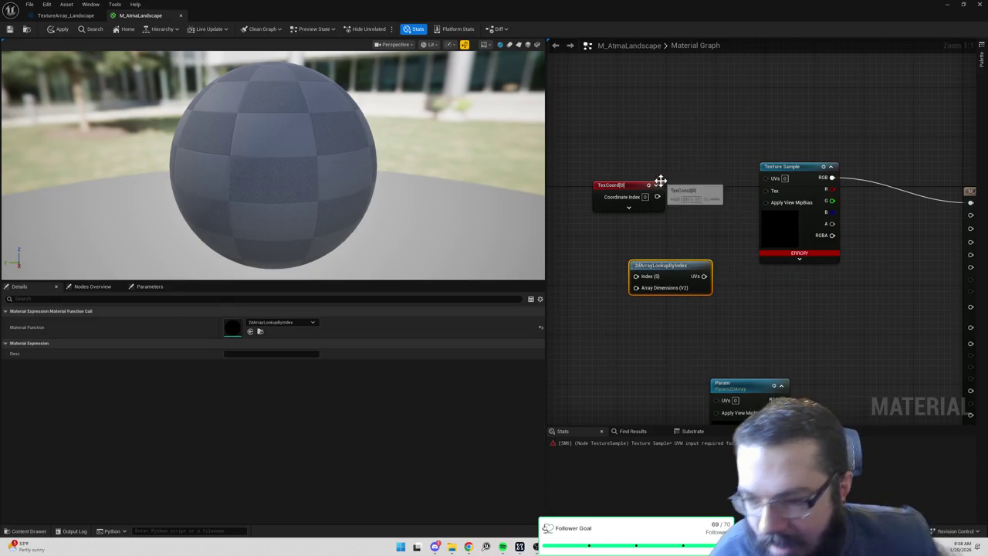
left_click_drag(684, 236, 702, 258)
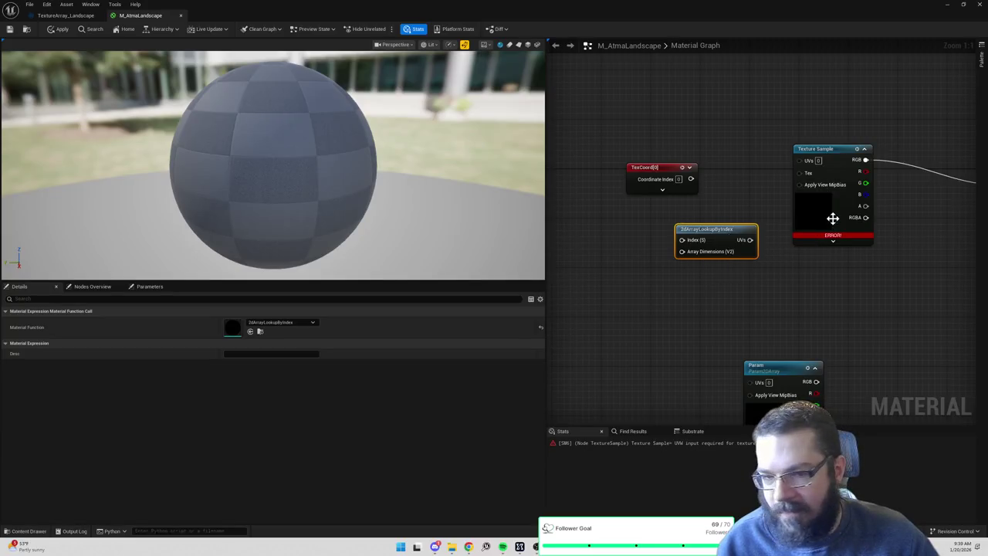
left_click_drag(831, 221, 591, 296)
left_click_drag(625, 240, 681, 251)
left_click(670, 244)
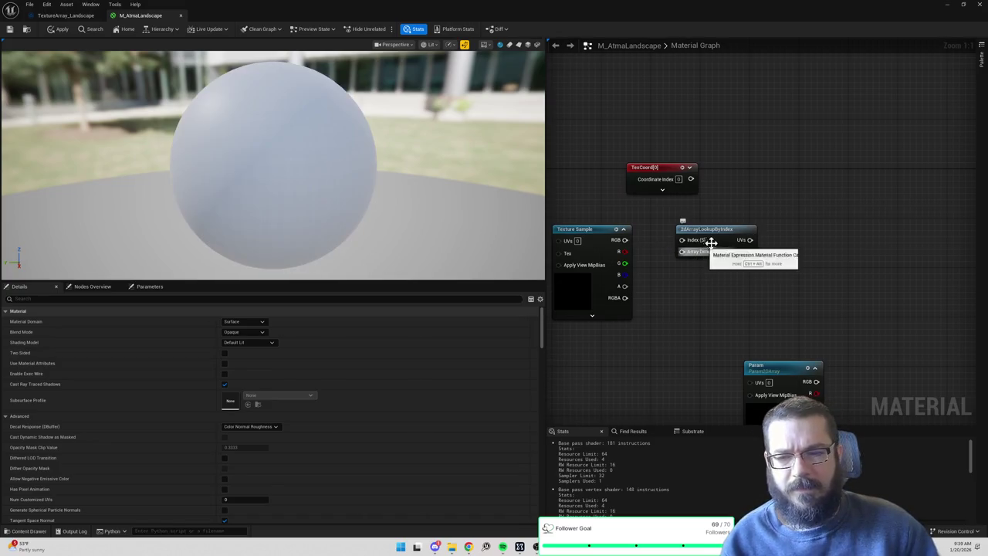
left_click(691, 256)
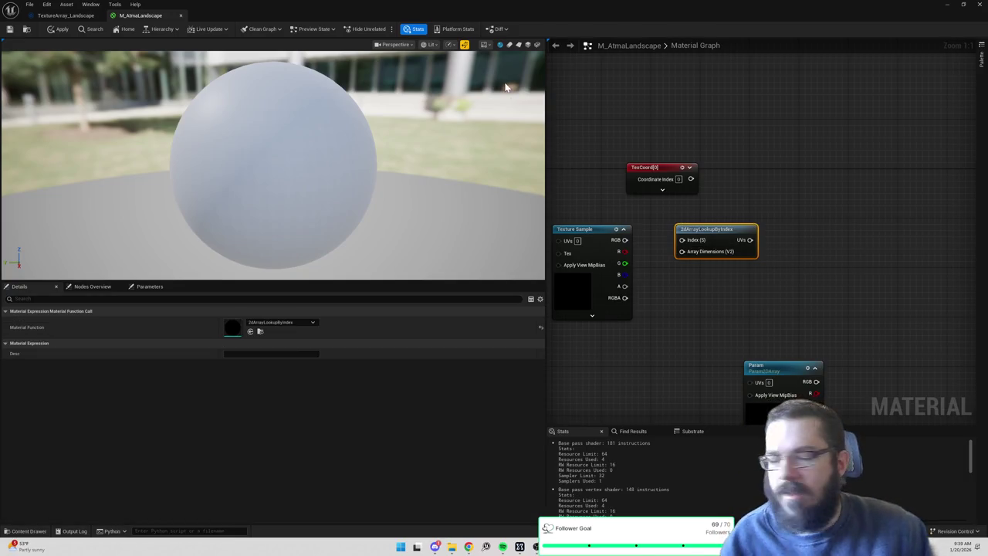
key("alt+Tab")
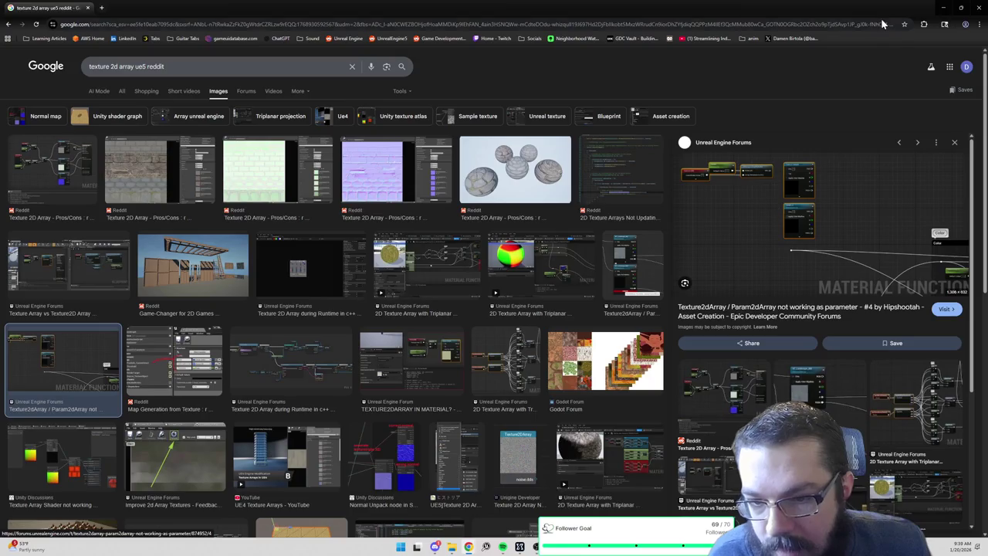
Connect TexCoord to the lookup's Array Dimensions and the lookup's UVs to the Texture Sample UVs.
left_click(943, 10)
right_click(691, 290)
type("te")
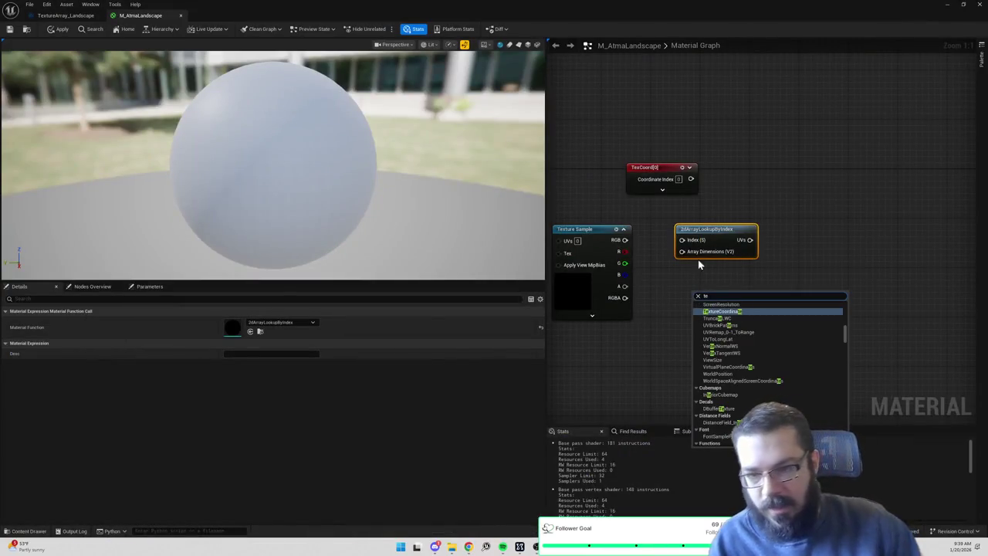
key("Escape")
left_click_drag(714, 229, 763, 161)
left_click_drag(695, 179, 732, 185)
left_click_drag(653, 167, 671, 193)
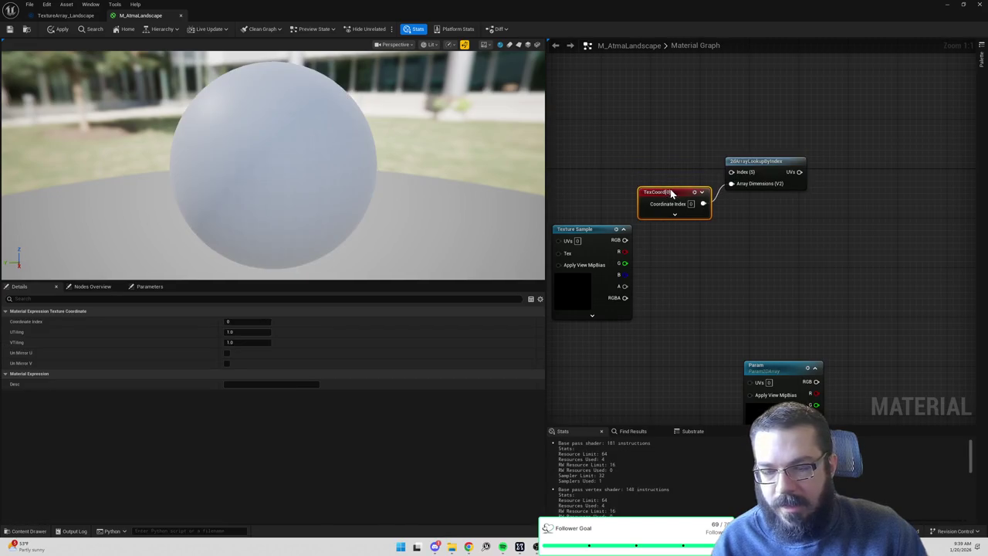
mouse_move(635, 260)
left_mouse_down()
mouse_move(630, 164)
mouse_move(698, 127)
mouse_move(919, 191)
left_mouse_up()
left_click_drag(734, 202, 787, 197)
left_click(702, 190)
left_click_drag(642, 186, 673, 185)
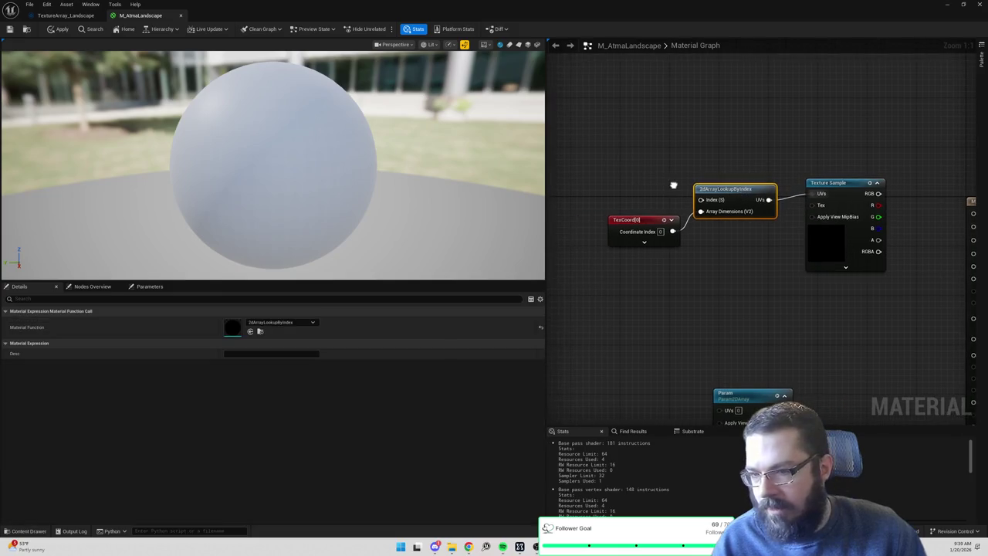
Feed a 2.0 constant into the lookup's Index and the Texture Sample color into Base Color.
left_click(625, 158)
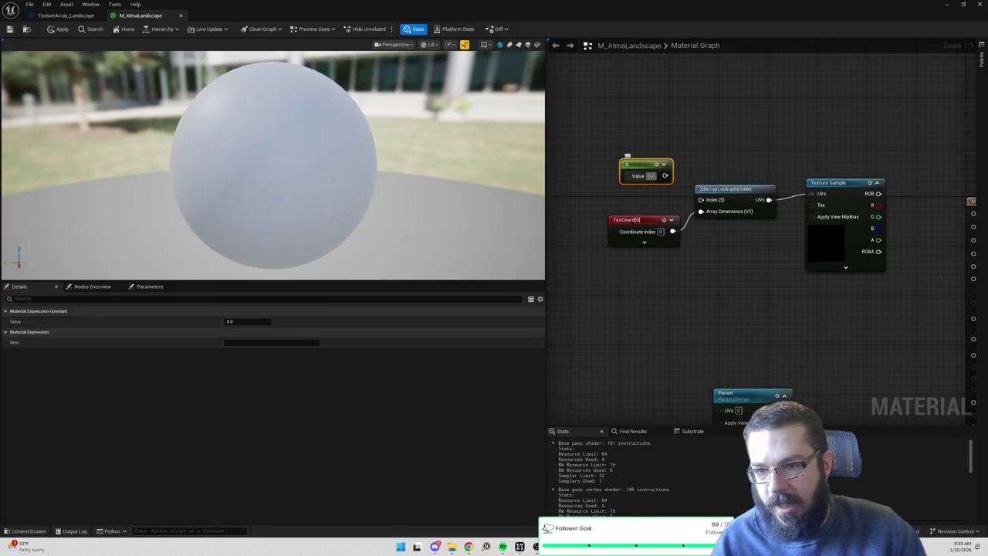
type("2")
key("Return")
left_click(711, 153)
left_click_drag(665, 175, 701, 199)
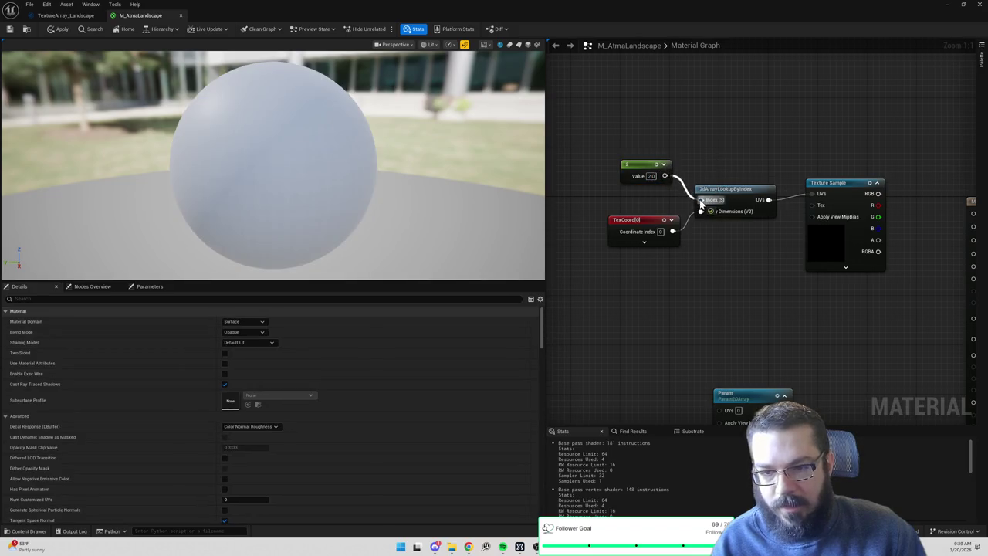
mouse_move(810, 199)
left_mouse_down()
mouse_move(845, 214)
mouse_move(906, 217)
left_mouse_up()
left_click(769, 248)
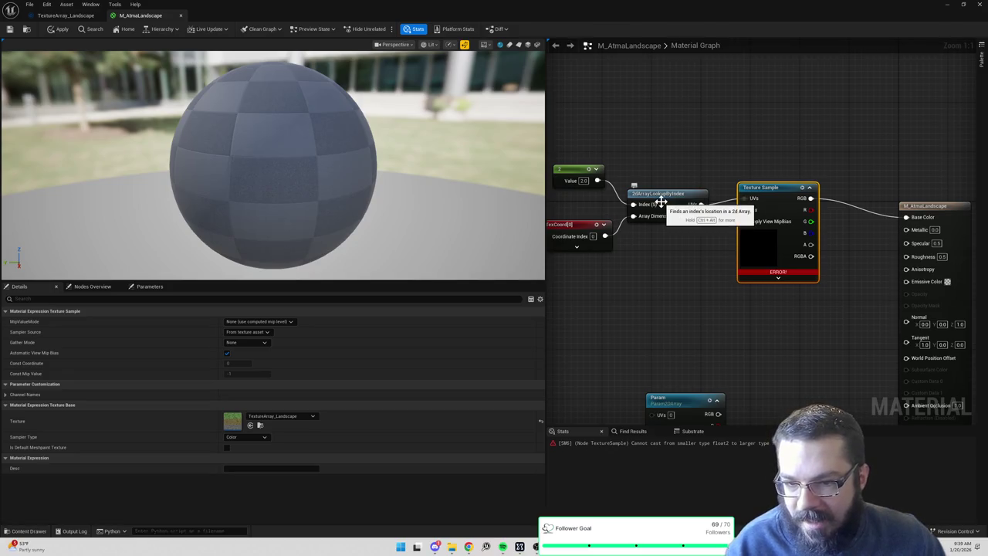
Reconnect TexCoord to the lookup node's Array Dimensions input.
left_click(660, 216, "alt")
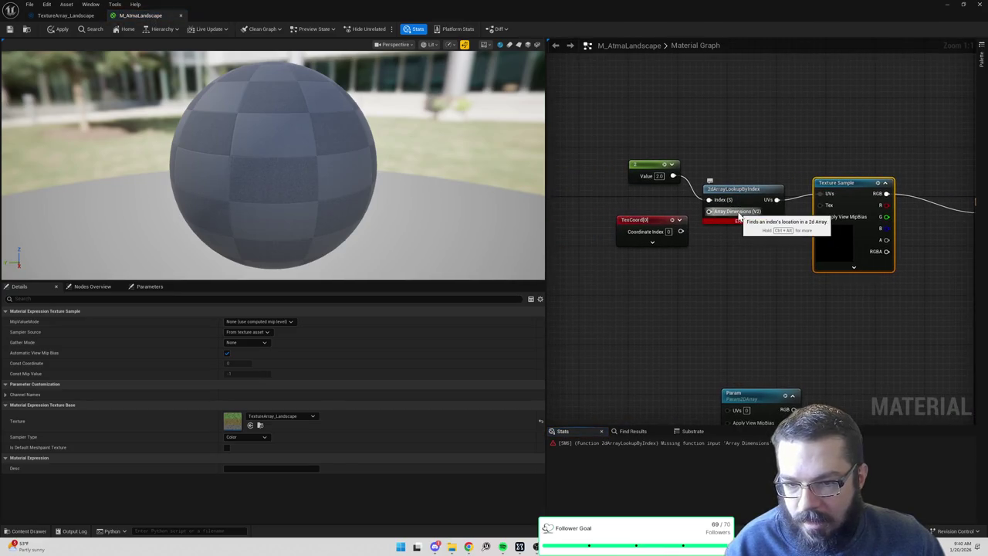
mouse_move(710, 216)
left_mouse_down()
mouse_move(669, 239)
mouse_move(680, 237)
left_mouse_up()
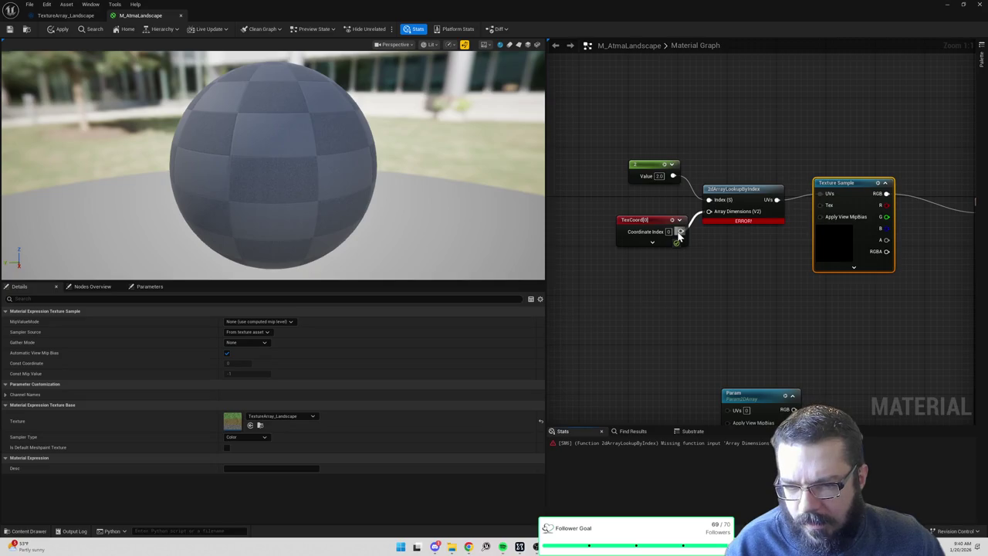
left_click_drag(680, 237, 680, 234)
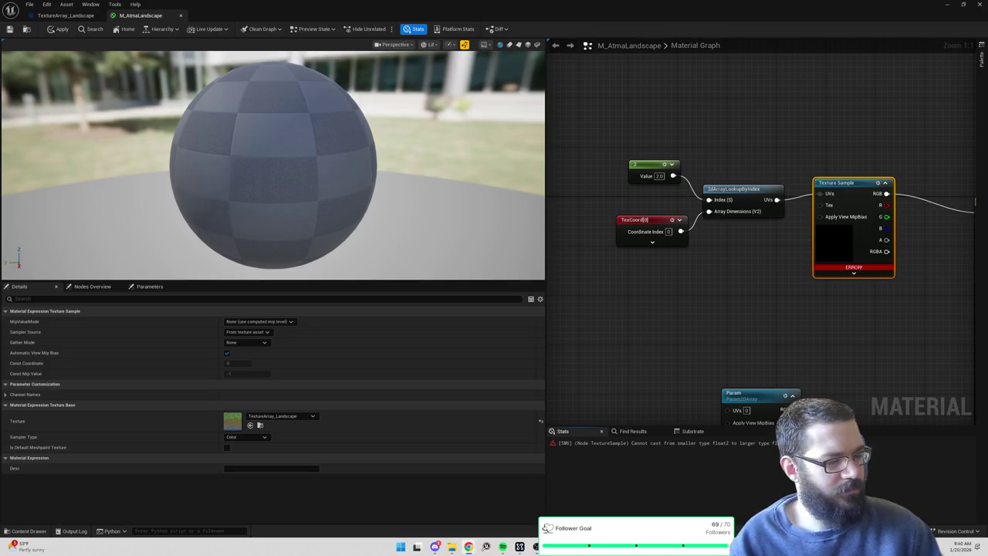
key("alt+Tab")
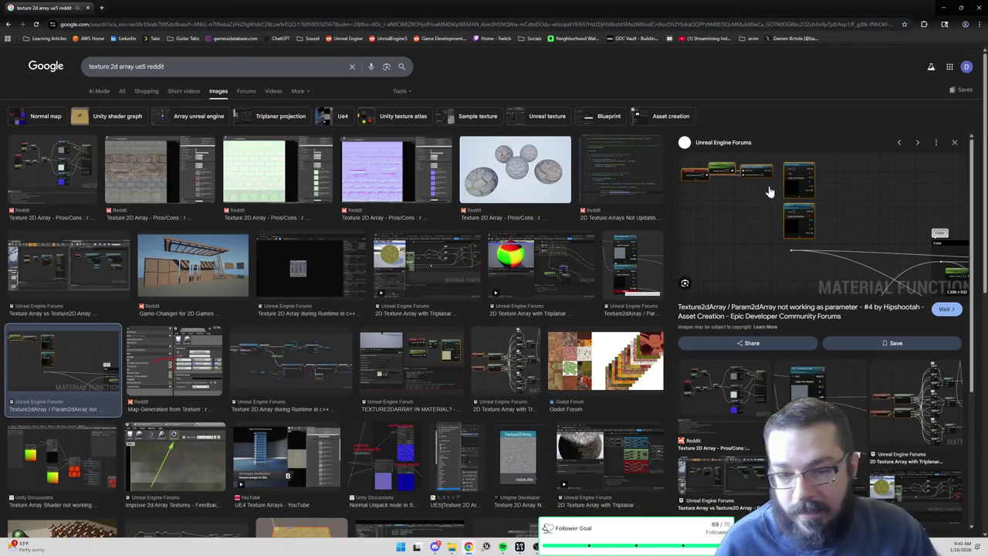
Open the Texture2dArray forum result in a new tab and skim it.
left_click(789, 214)
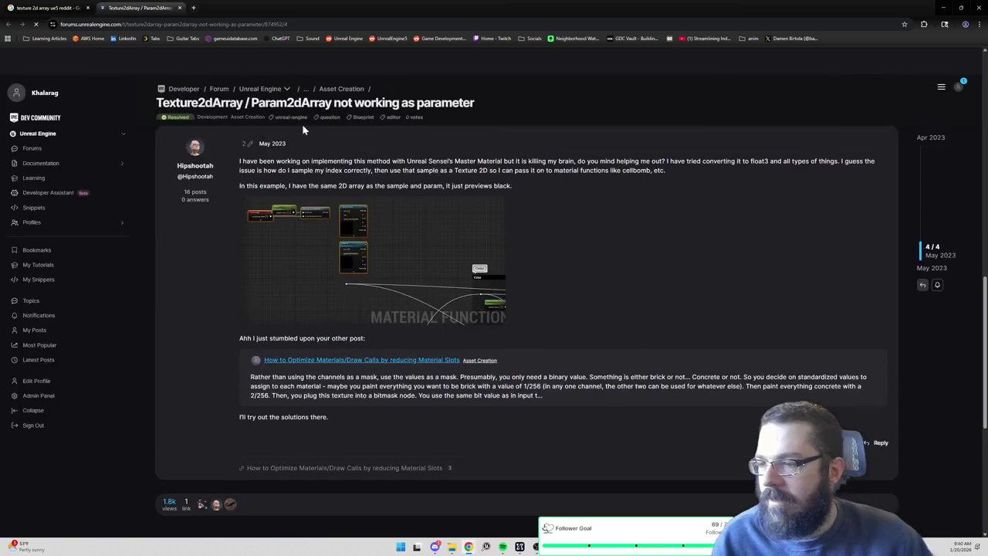
scroll(423, 247, "down", 3)
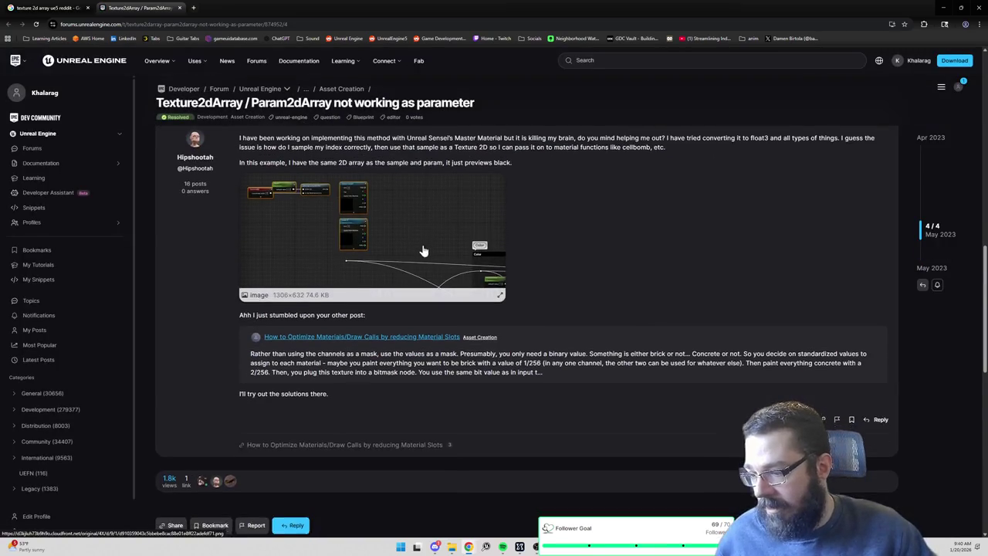
scroll(425, 247, "up", 3)
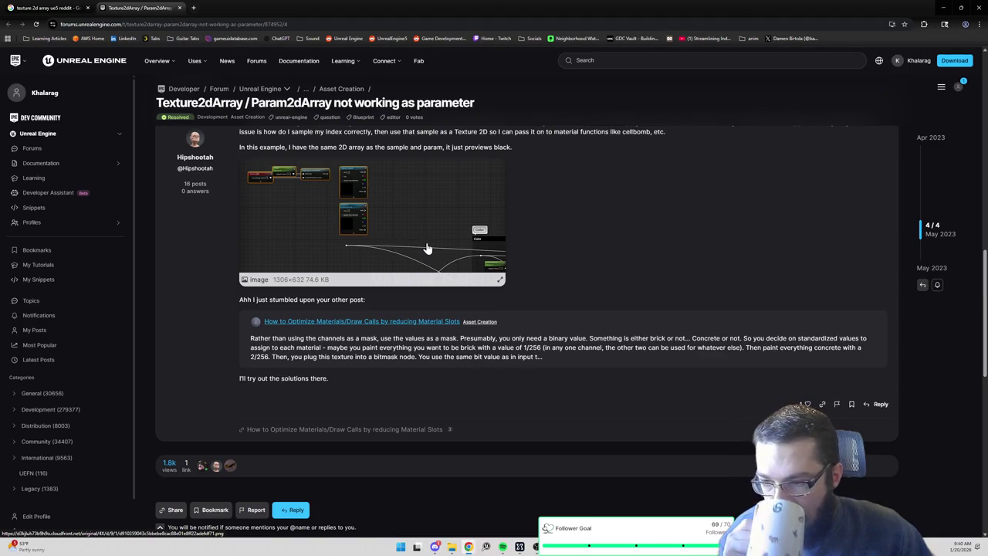
Read the linked Material Slots optimization thread, then preview the Texture 2D Array Pros/Cons image.
left_click(347, 325)
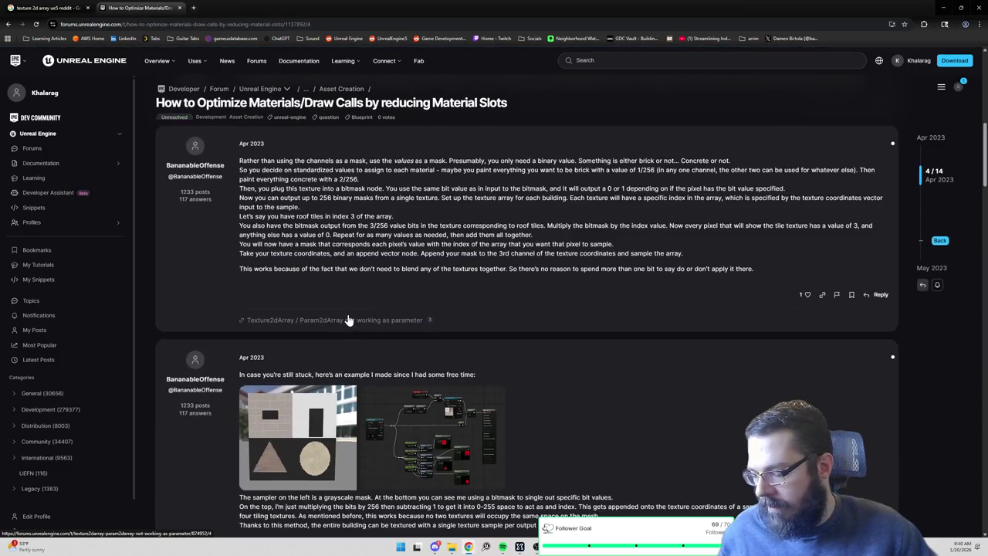
scroll(354, 309, "down", 2)
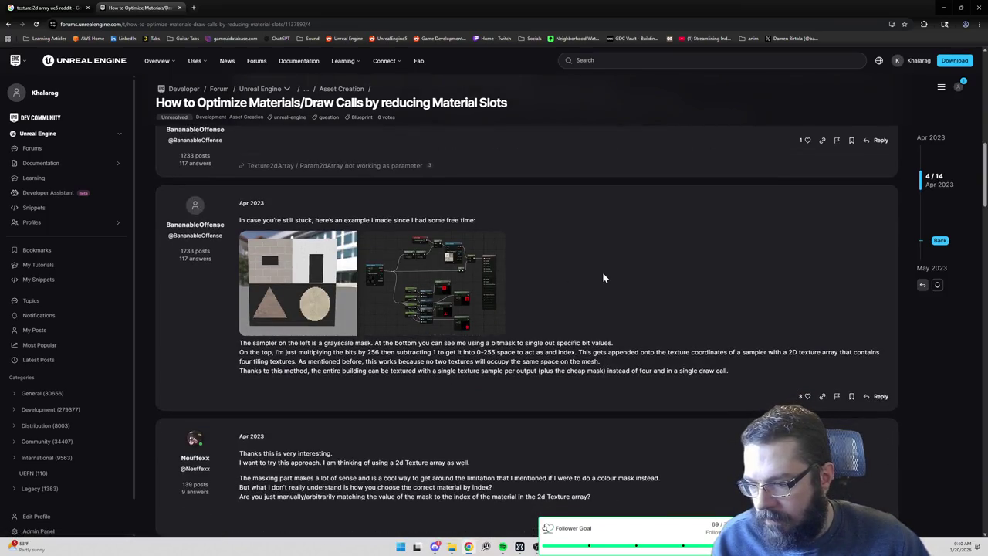
scroll(601, 310, "down", 10)
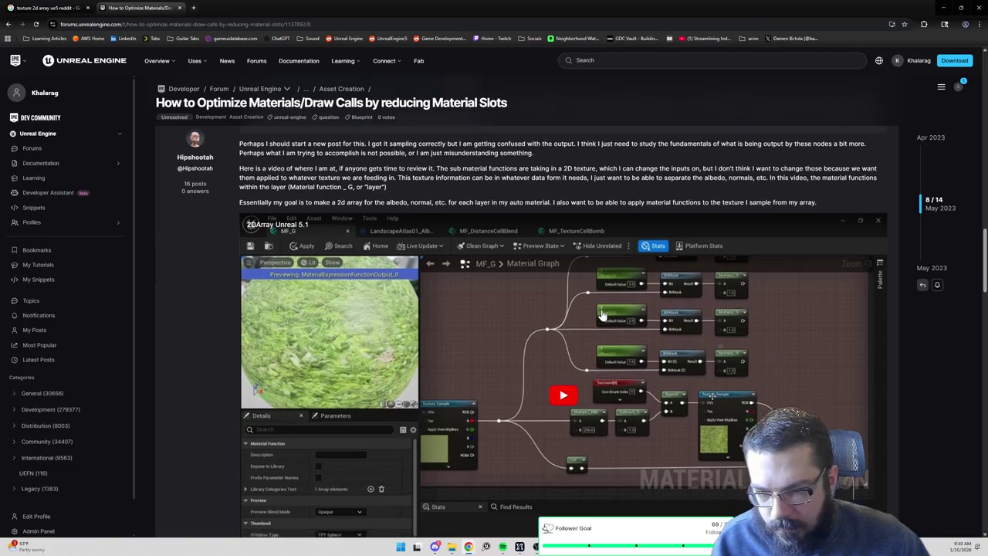
scroll(603, 315, "down", 1)
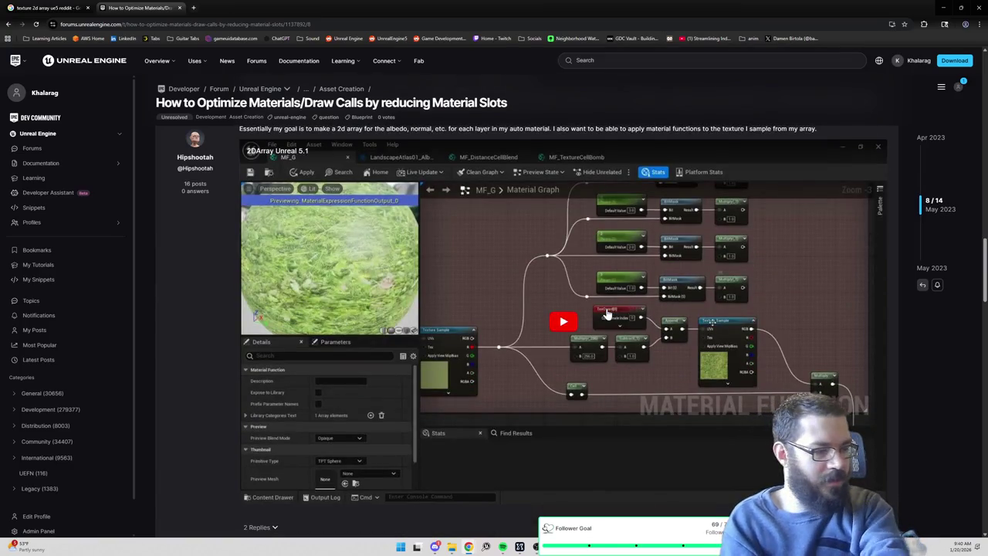
scroll(608, 313, "down", 4)
scroll(609, 315, "down", 20)
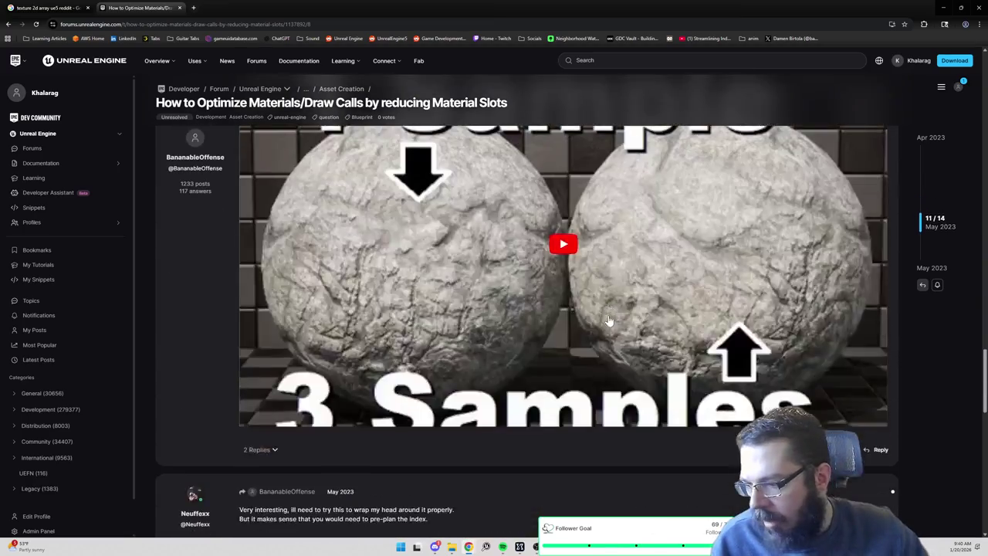
scroll(609, 319, "up", 10)
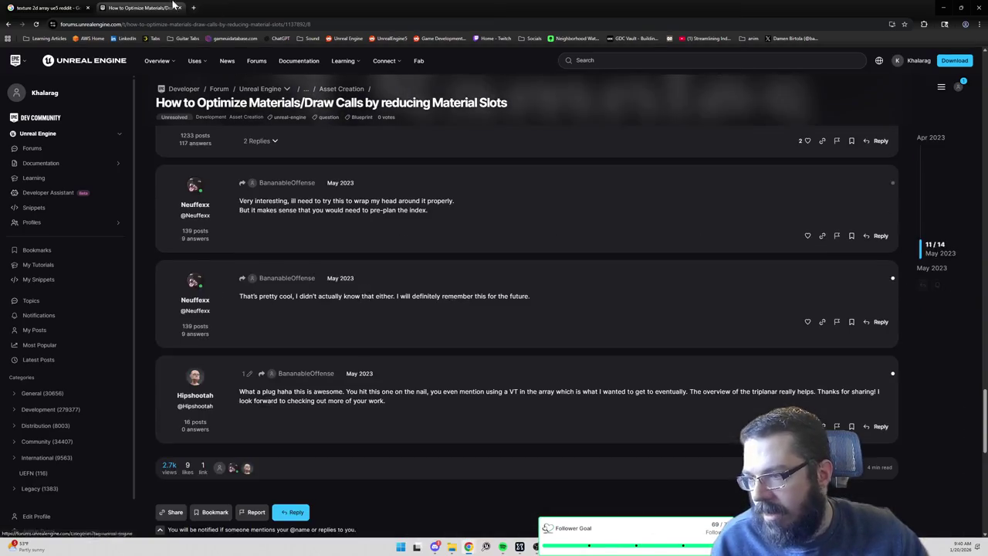
left_click(46, 8)
left_click(75, 172)
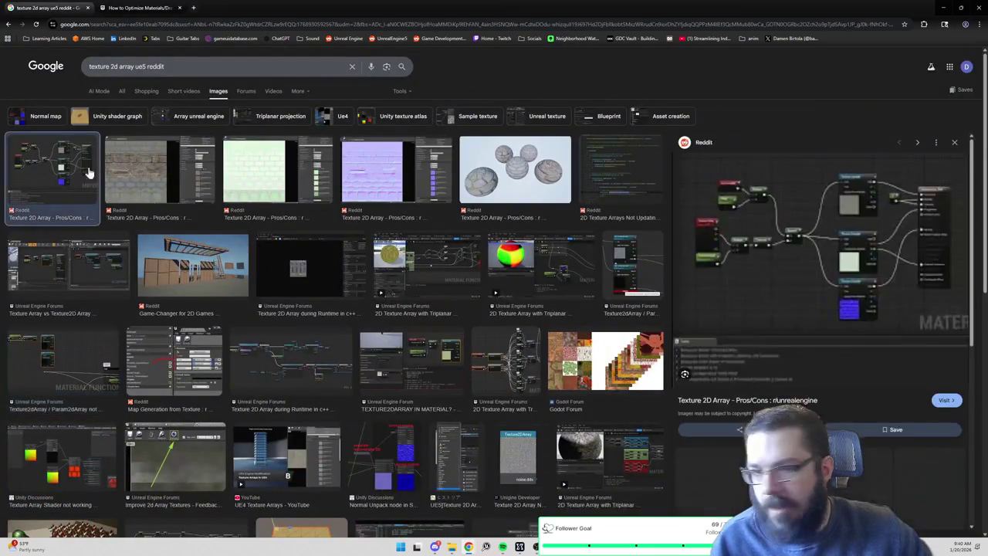
Preview the Texture2dArray result, then open the 'Texture Array vs Texture2D Array' forum thread.
left_click(61, 341)
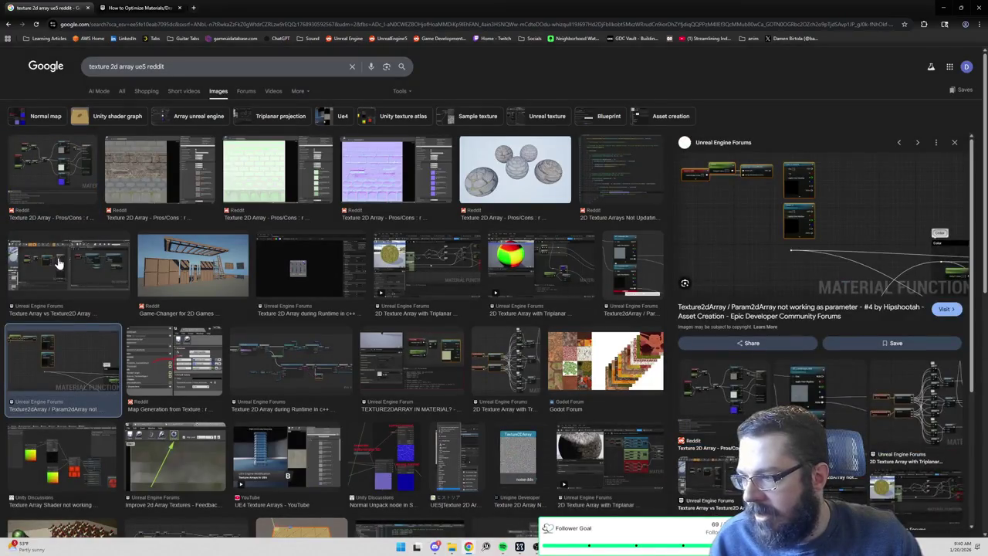
left_click(58, 264)
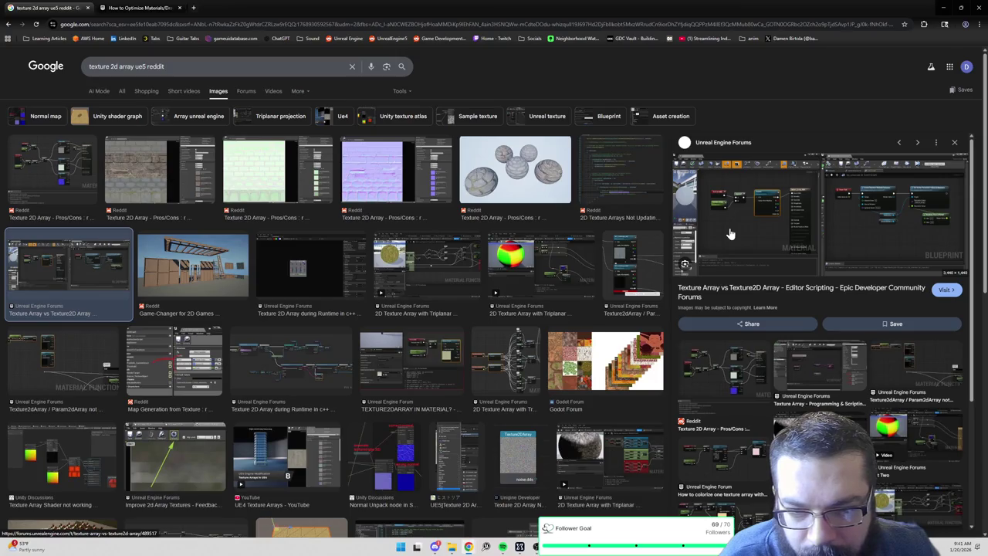
left_click(733, 227)
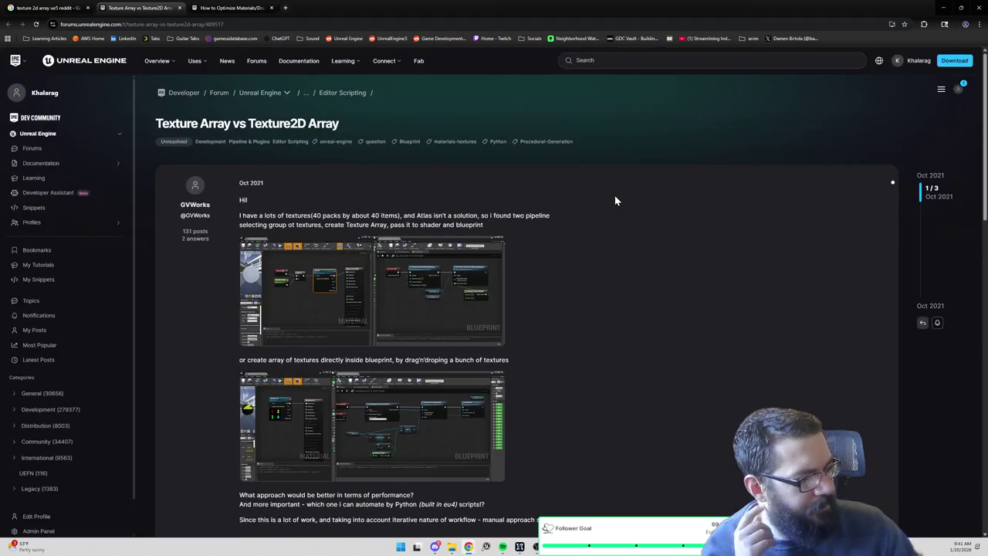
left_click(309, 287)
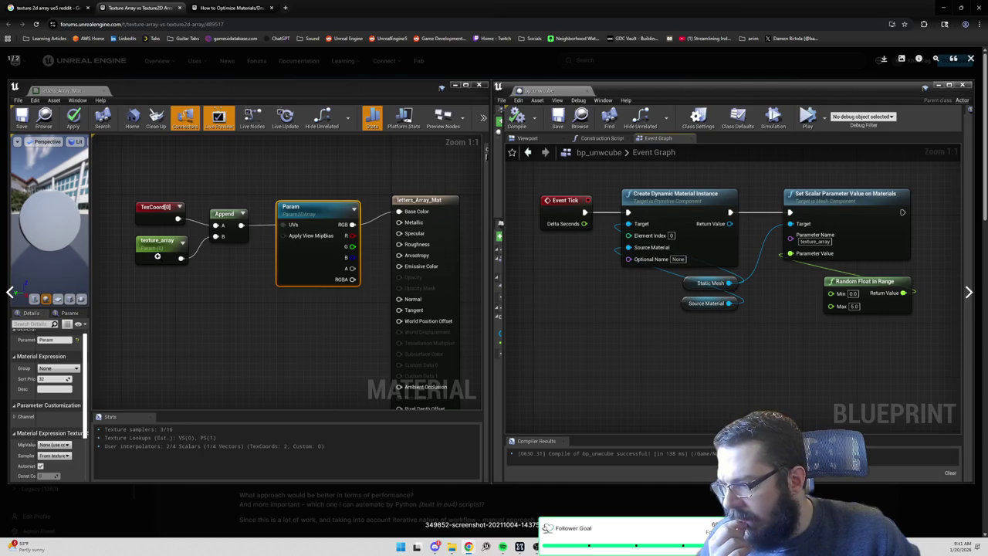
left_click(971, 58)
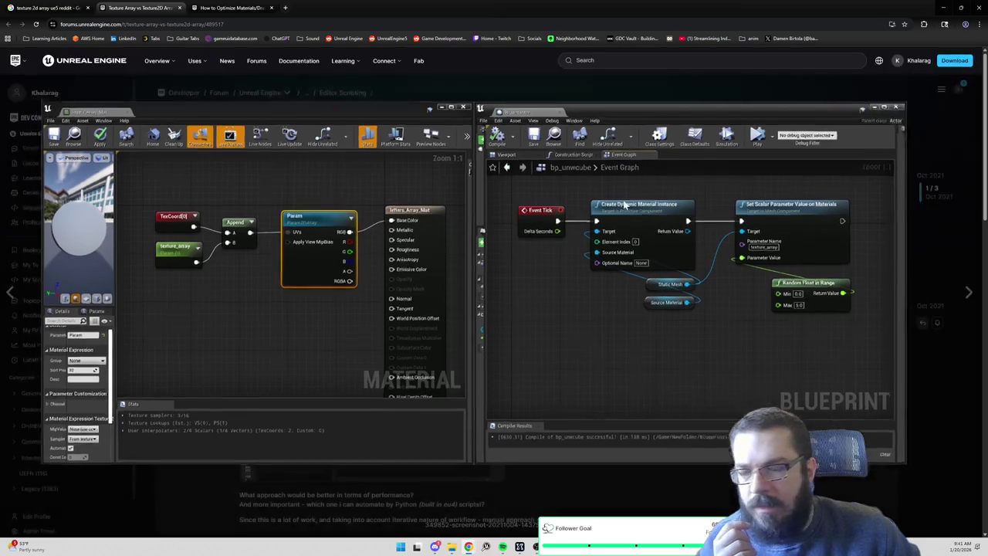
scroll(287, 253, "down", 2)
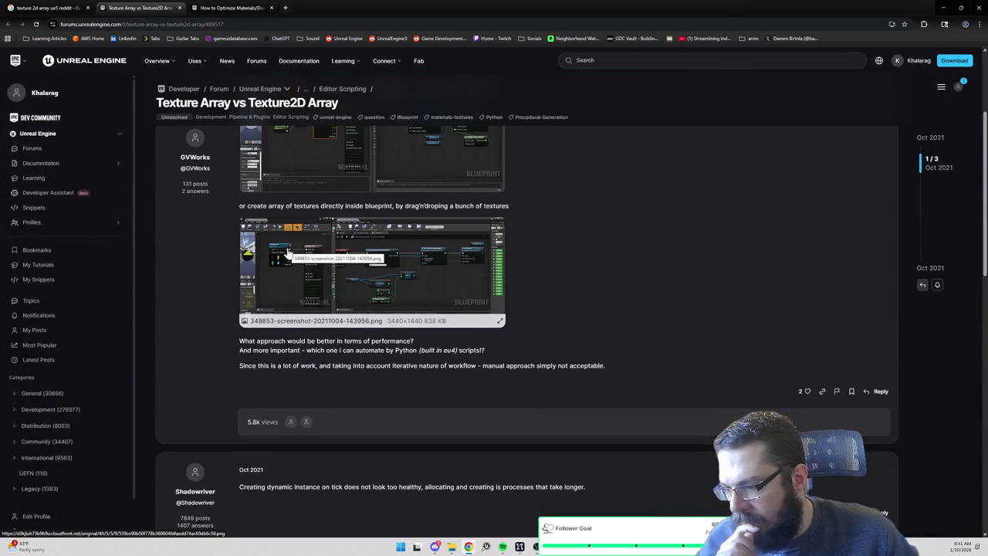
scroll(287, 251, "down", 3)
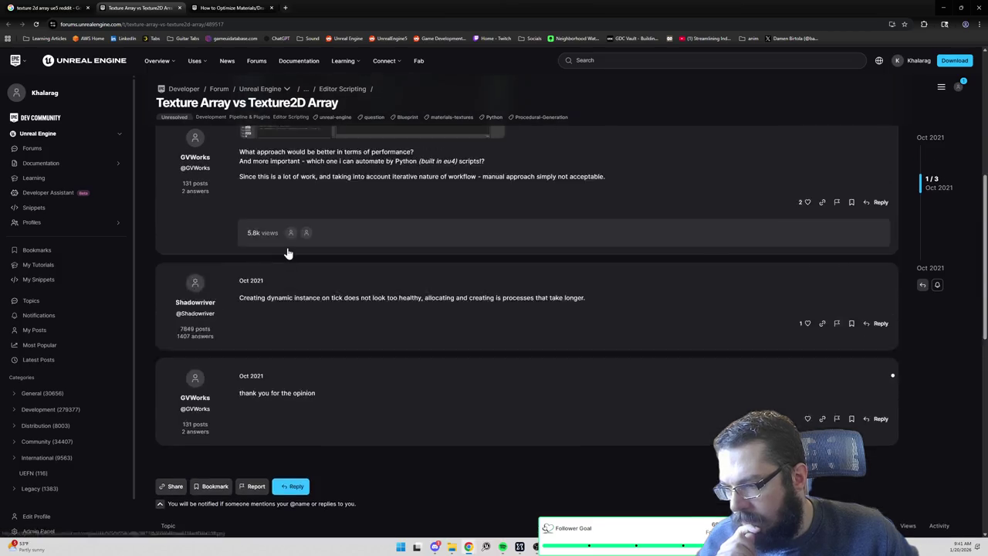
scroll(287, 253, "up", 3)
scroll(390, 267, "up", 2)
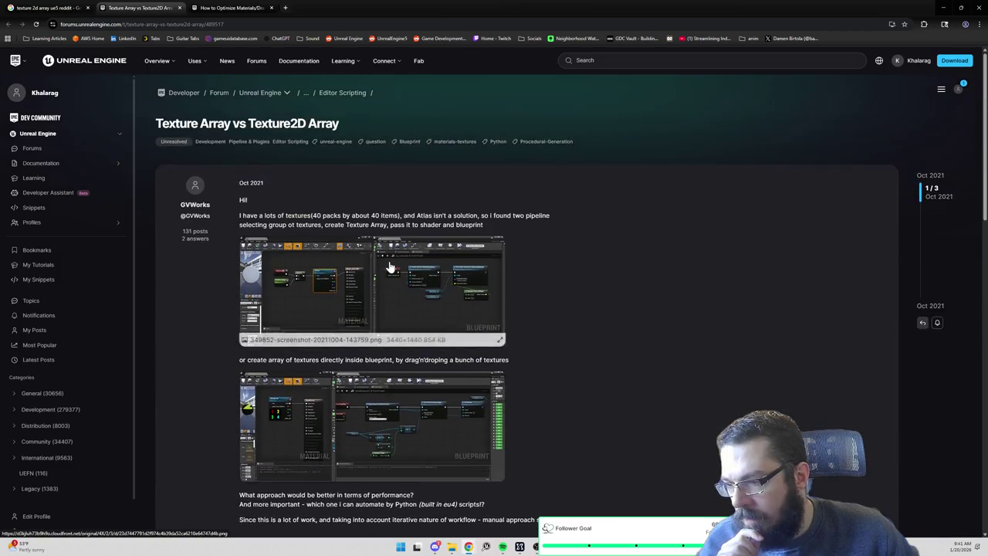
scroll(390, 267, "down", 3)
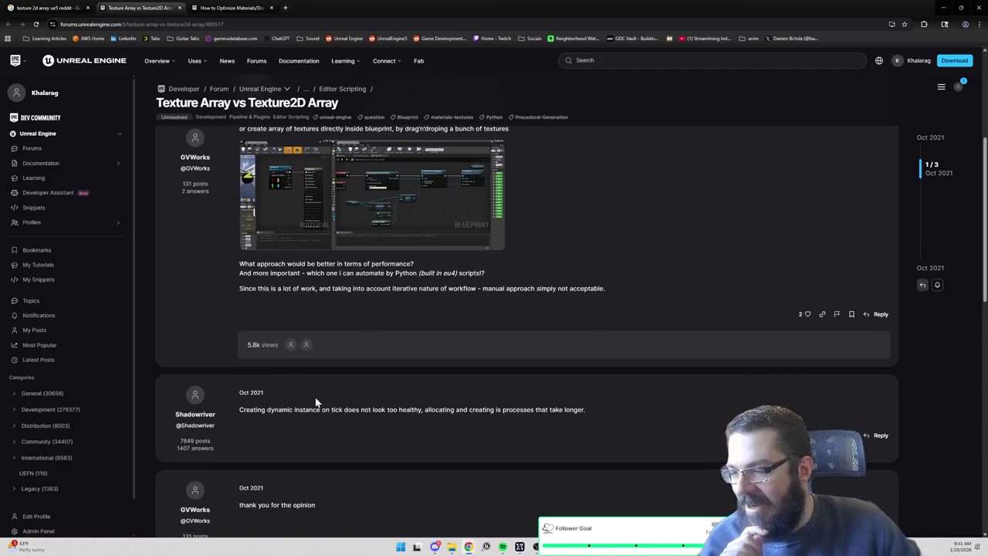
left_click_drag(294, 409, 424, 409)
left_click_drag(245, 505, 315, 505)
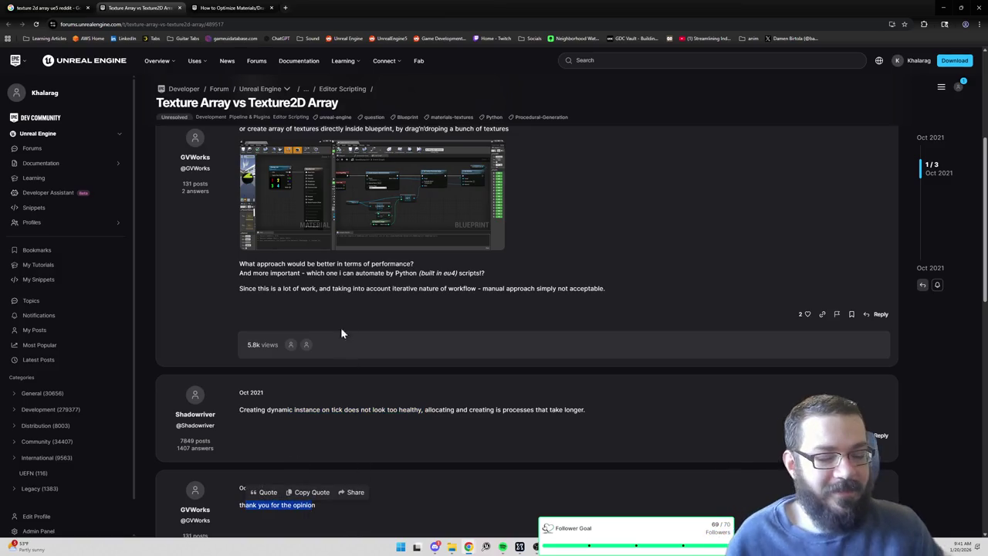
key("alt+Tab")
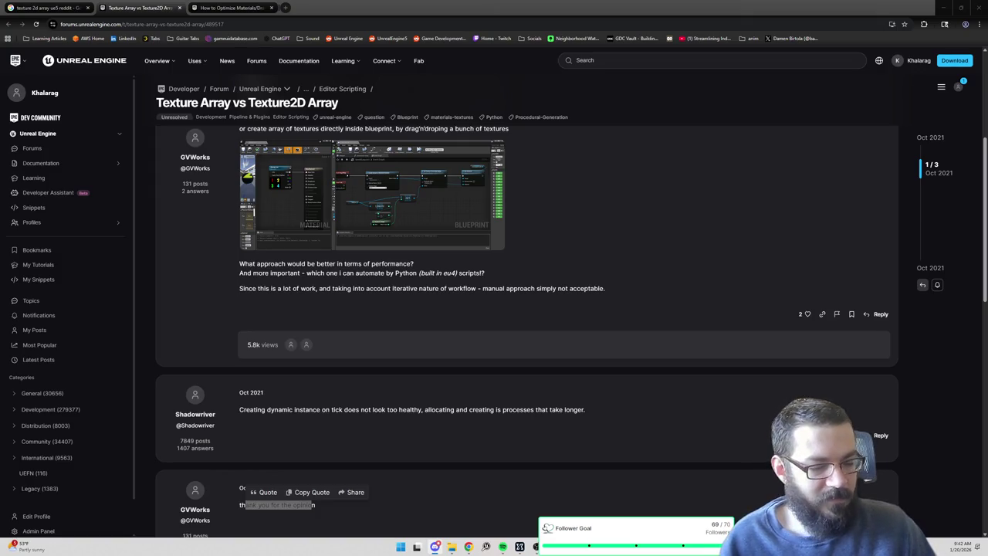
key("alt+Tab")
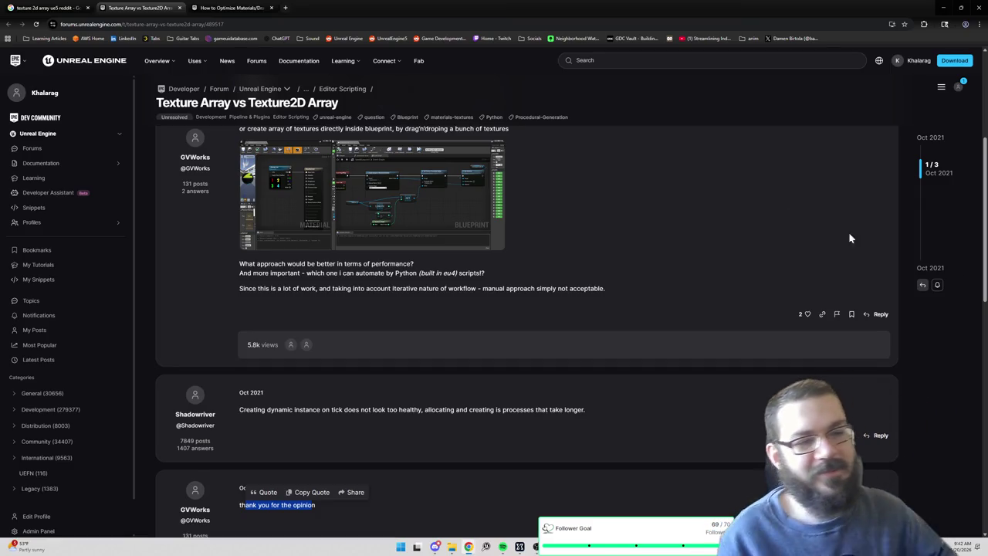
left_click(673, 259)
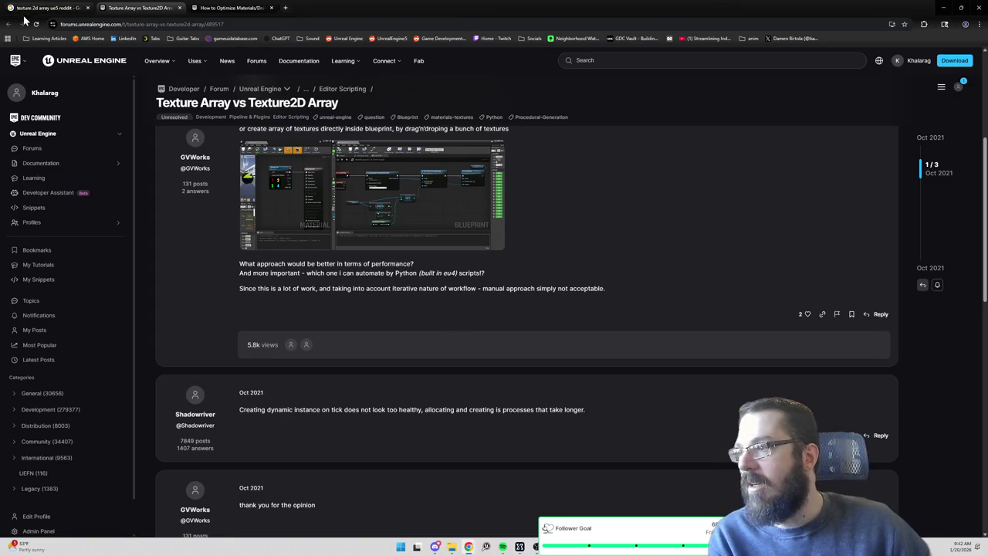
Preview the '2D Texture Array with Triplanar' and 'TEXTURE2DARRAY IN MATERIAL?' image results.
left_click(48, 9)
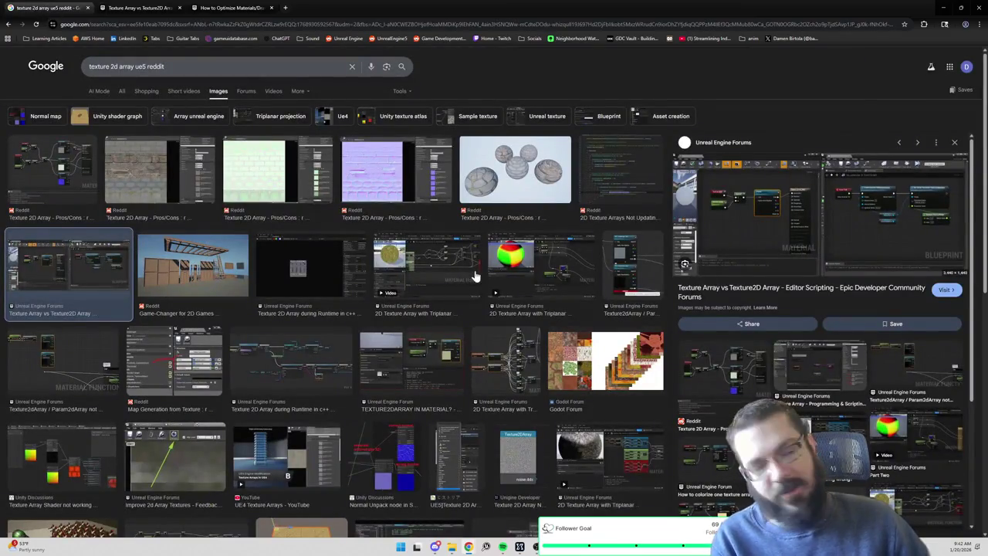
scroll(287, 282, "down", 2)
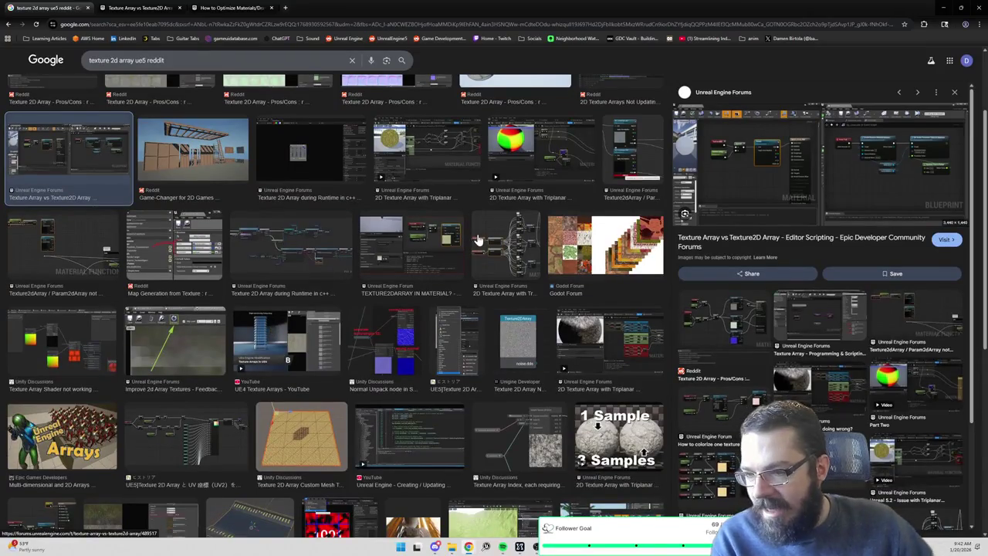
left_click(477, 233)
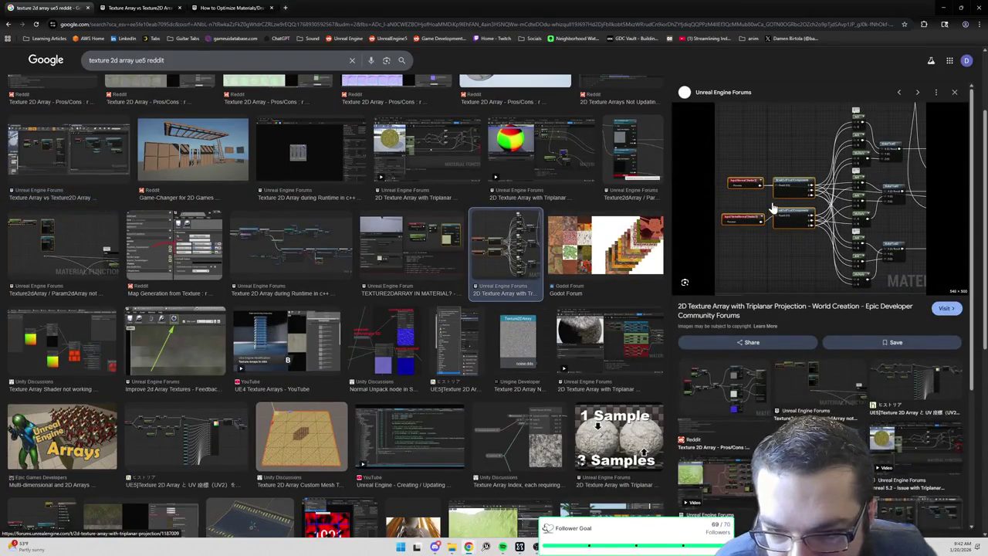
left_click(421, 245)
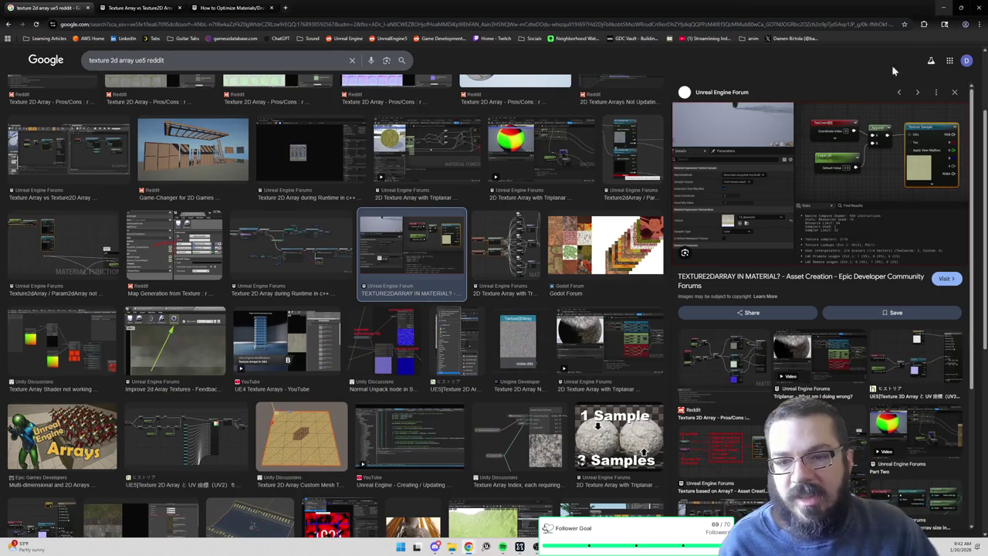
left_click(945, 7)
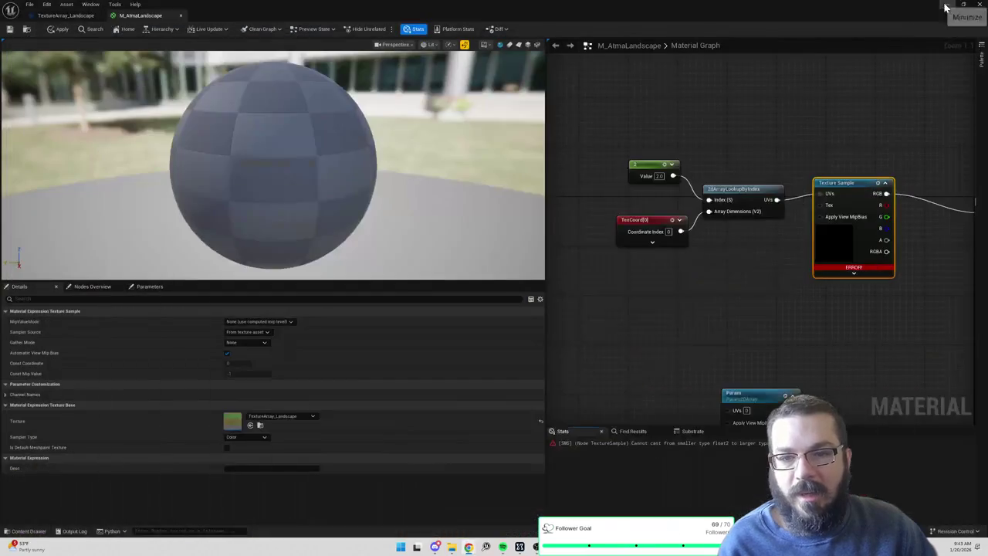
Append a constant to TexCoord and wire the Append output into the Texture Sample UVs.
left_click_drag(680, 232, 699, 255)
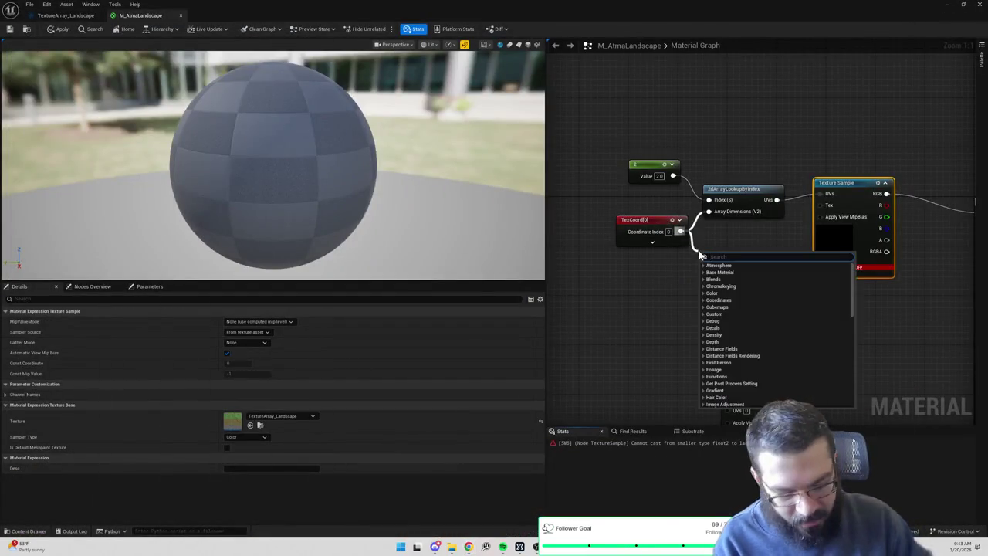
type("append")
key("Down")
key("Down")
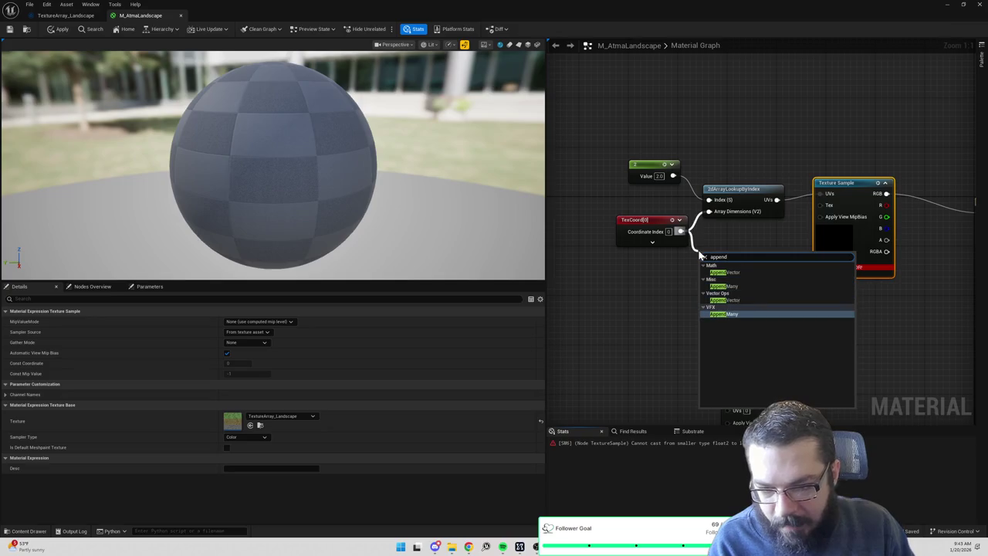
left_click(742, 272)
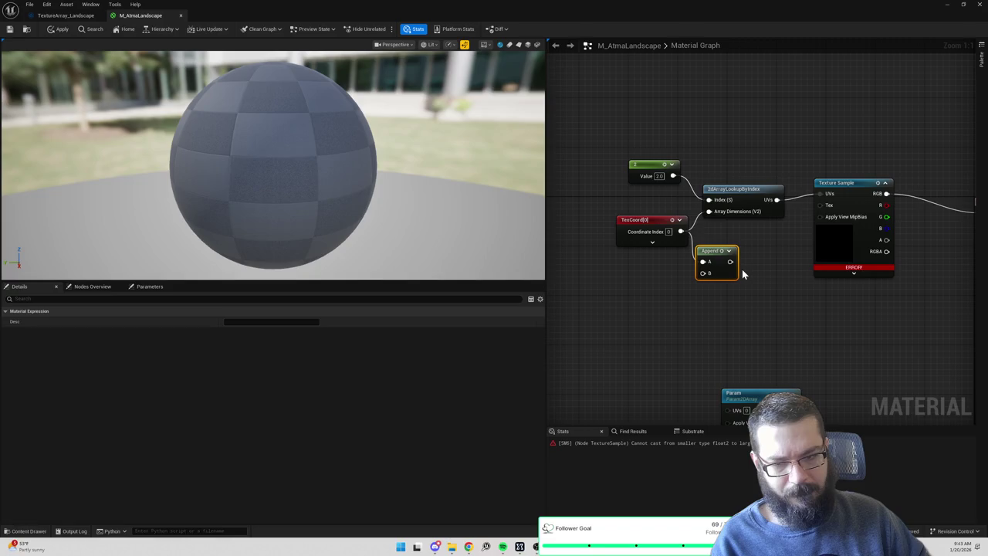
left_click(635, 283)
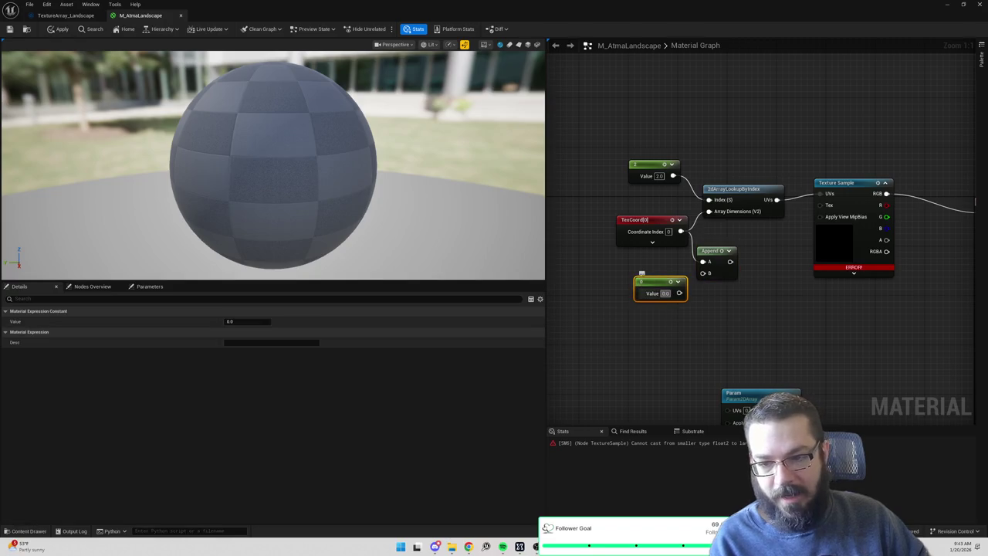
left_click_drag(746, 204, 745, 161)
left_click(776, 156, "alt")
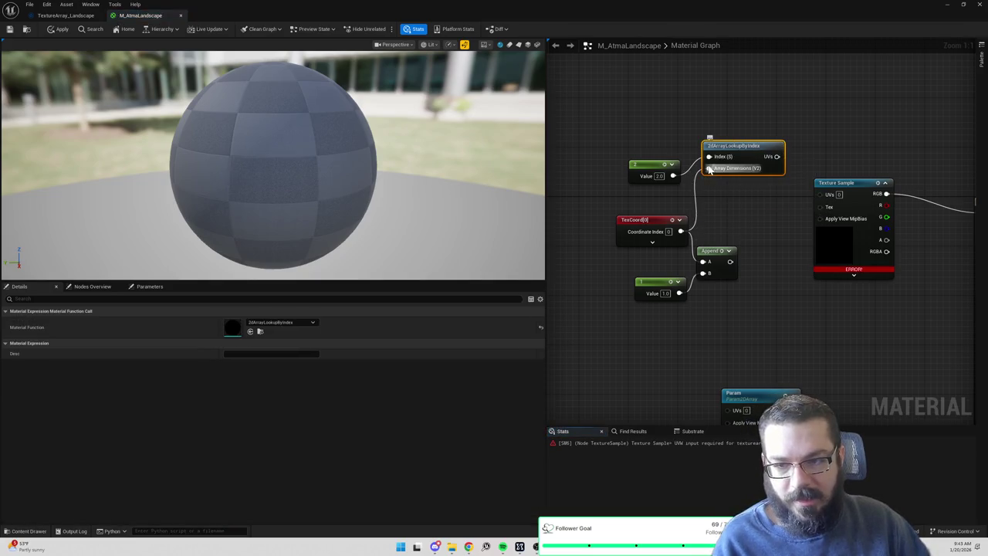
mouse_move(730, 260)
left_mouse_down()
mouse_move(811, 213)
mouse_move(820, 194)
left_mouse_up()
mouse_move(877, 150)
left_mouse_down()
mouse_move(764, 139)
mouse_move(829, 119)
left_mouse_up()
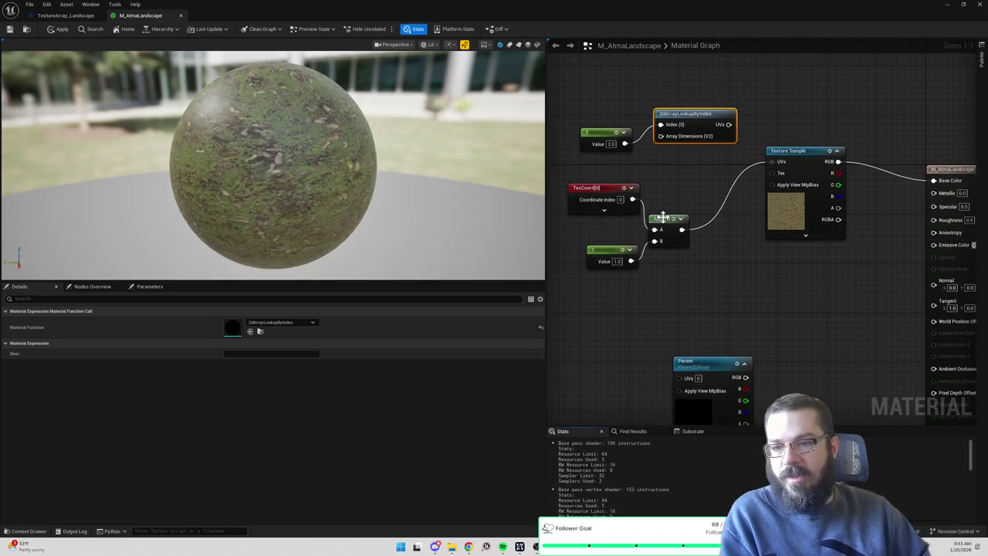
Set the appended constant layer index to 3.0 so the sphere shows gravel.
left_click(662, 218)
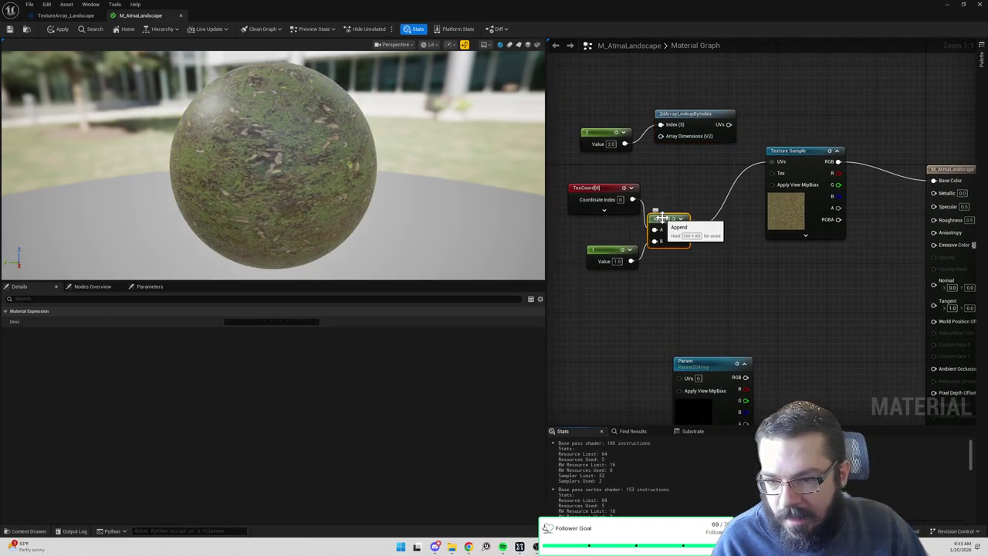
left_click(617, 261)
type("2")
key("Return")
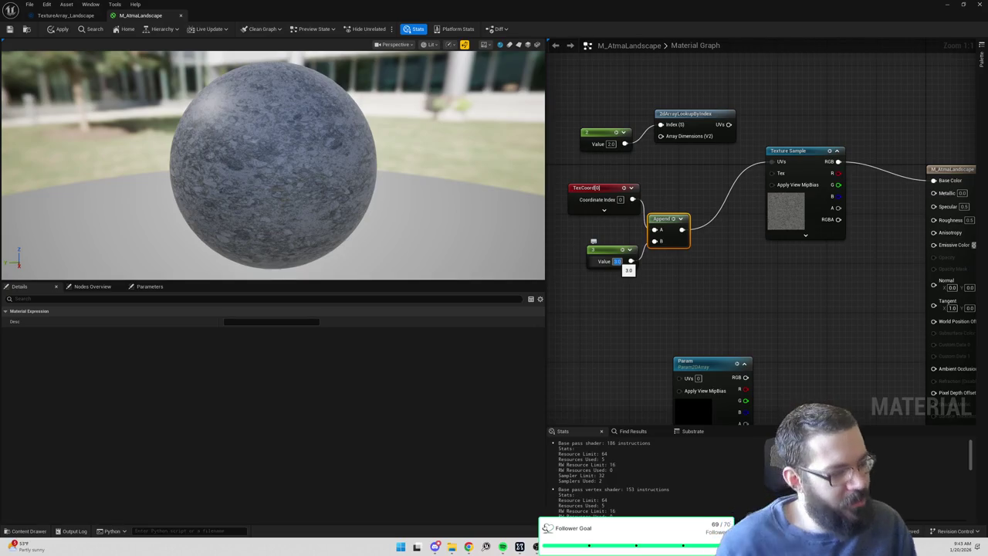
key("Return")
Delete the Param, 2dArrayLookupByIndex and 2.0 constant nodes, moving the remaining nodes up.
mouse_move(726, 226)
left_mouse_down()
mouse_move(759, 248)
mouse_move(734, 194)
left_mouse_up()
left_click(761, 297)
key("Delete")
left_click_drag(767, 236, 753, 348)
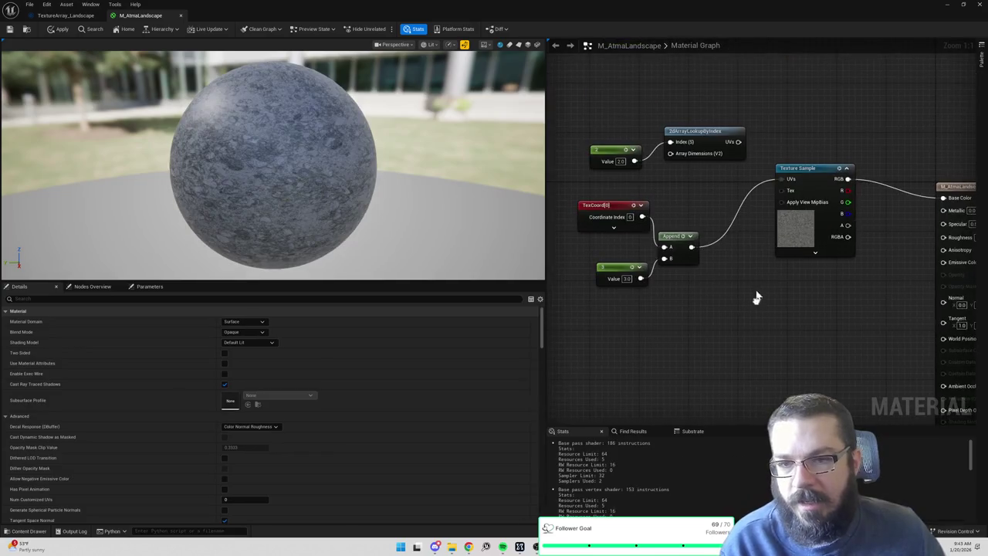
key("Delete")
mouse_move(687, 166)
left_mouse_down()
mouse_move(586, 139)
mouse_move(679, 282)
left_mouse_up()
left_click_drag(677, 238, 690, 188)
Reroute TexCoord straight into the Texture Sample UVs, bypassing the Append node.
left_click(725, 123)
left_click(626, 182)
left_click_drag(593, 88, 711, 264)
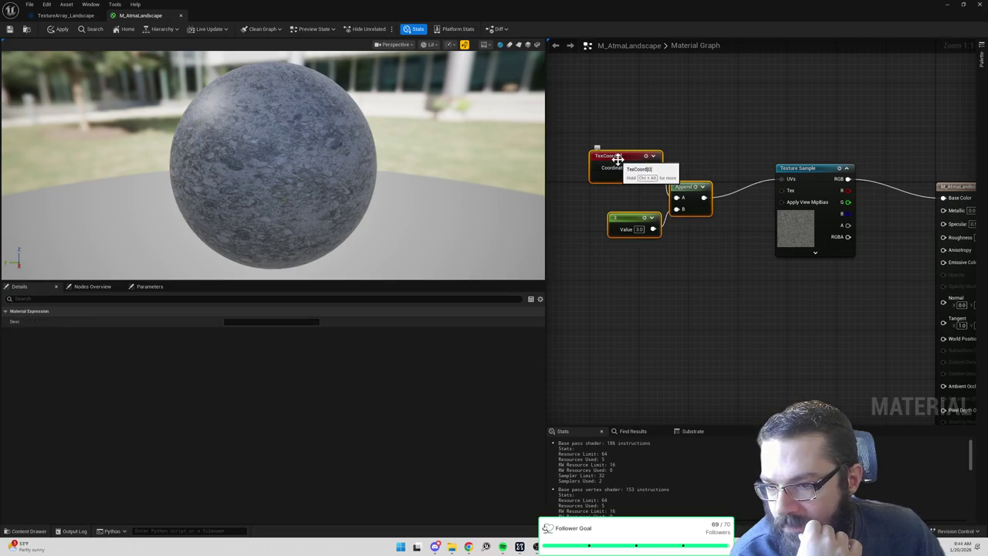
left_click(618, 159)
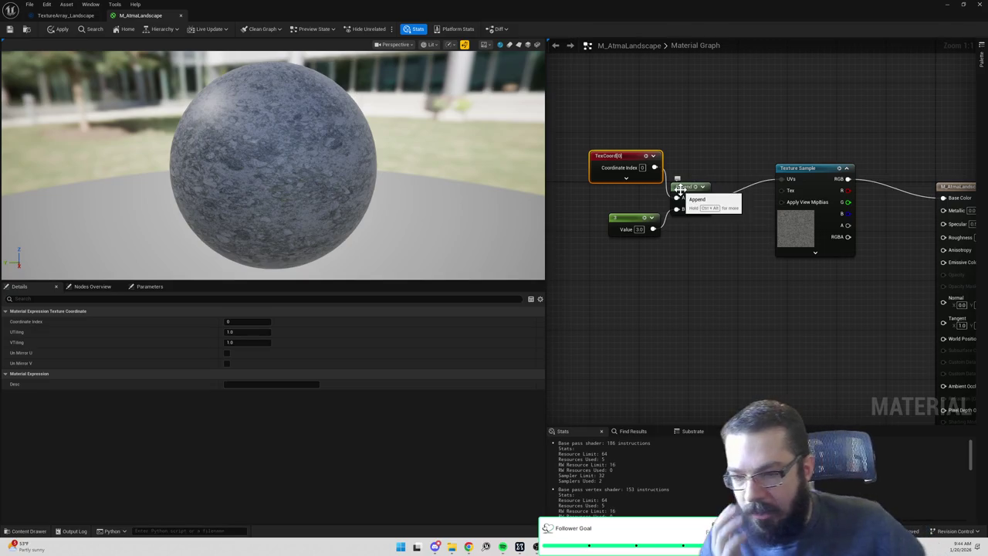
left_click(679, 189)
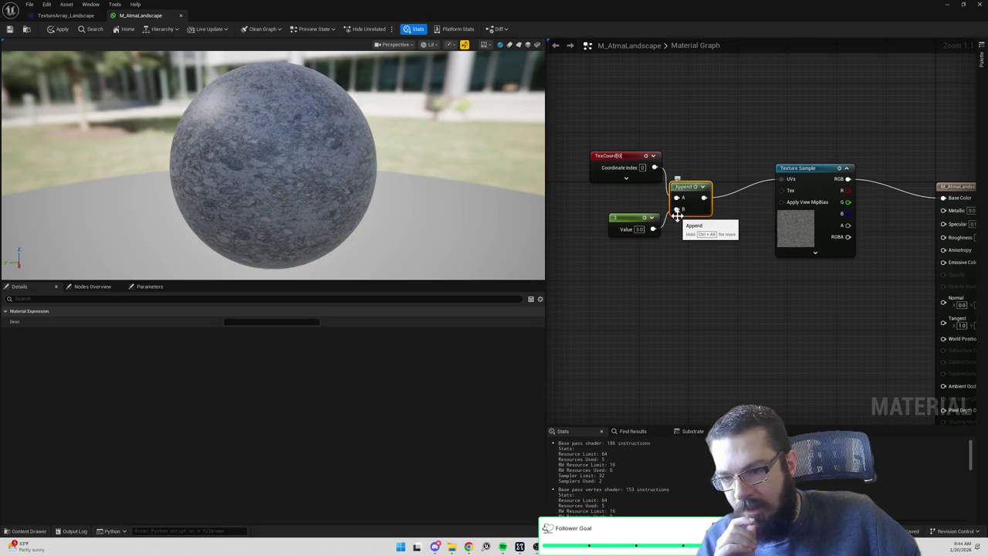
left_click(626, 219)
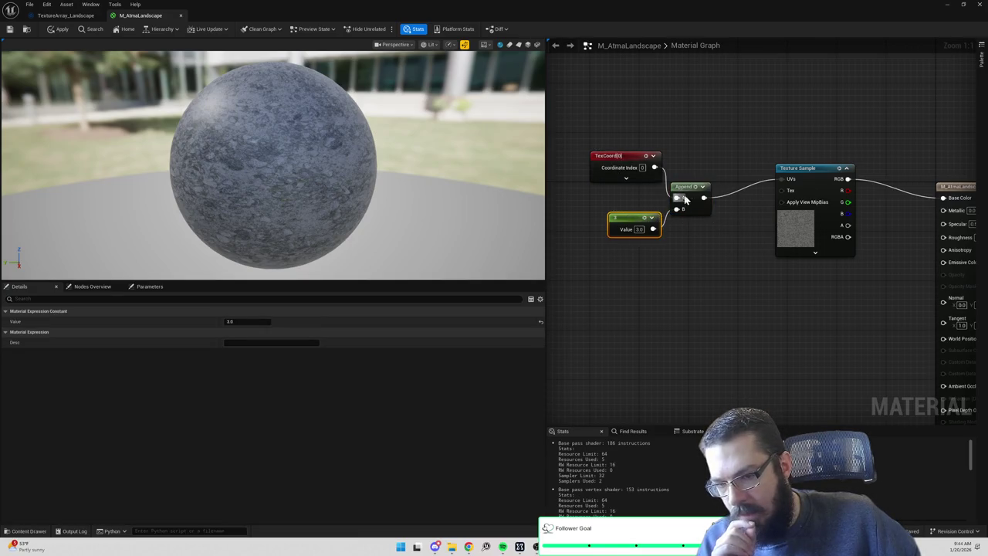
left_click(804, 180)
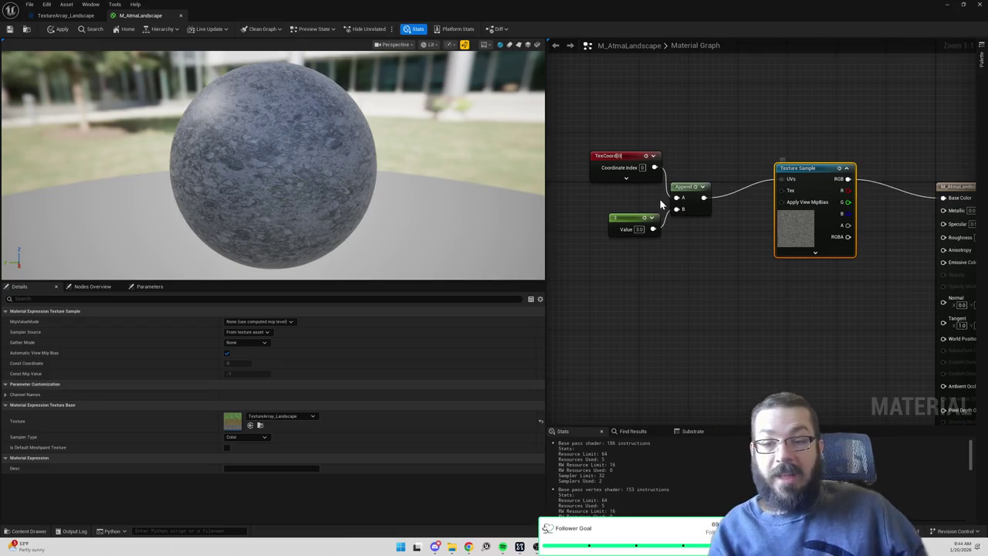
left_click_drag(689, 187, 695, 199)
left_click_drag(653, 167, 780, 180)
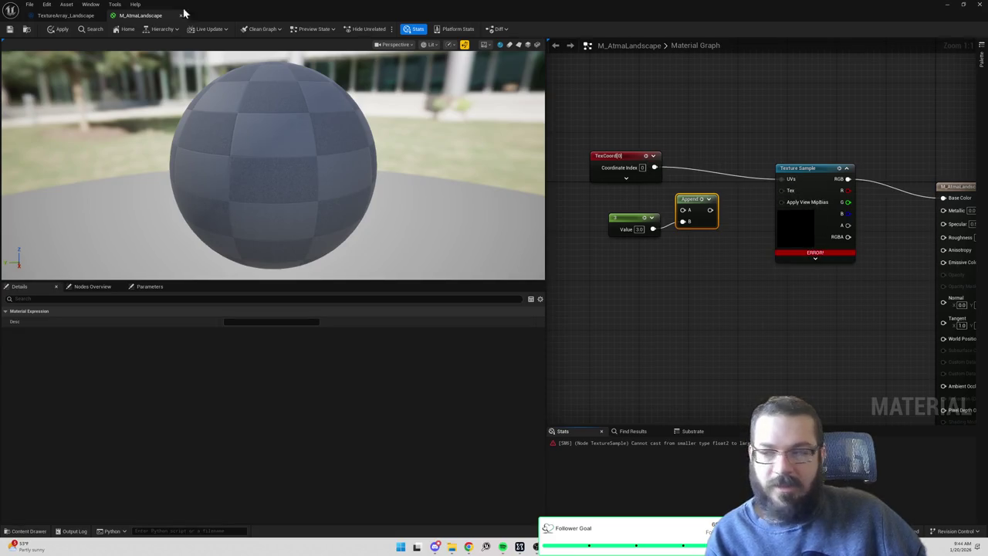
Apply the material, dismiss the compile error, and reconnect the texture RGB to Base Color.
left_click(57, 29)
left_click(564, 241)
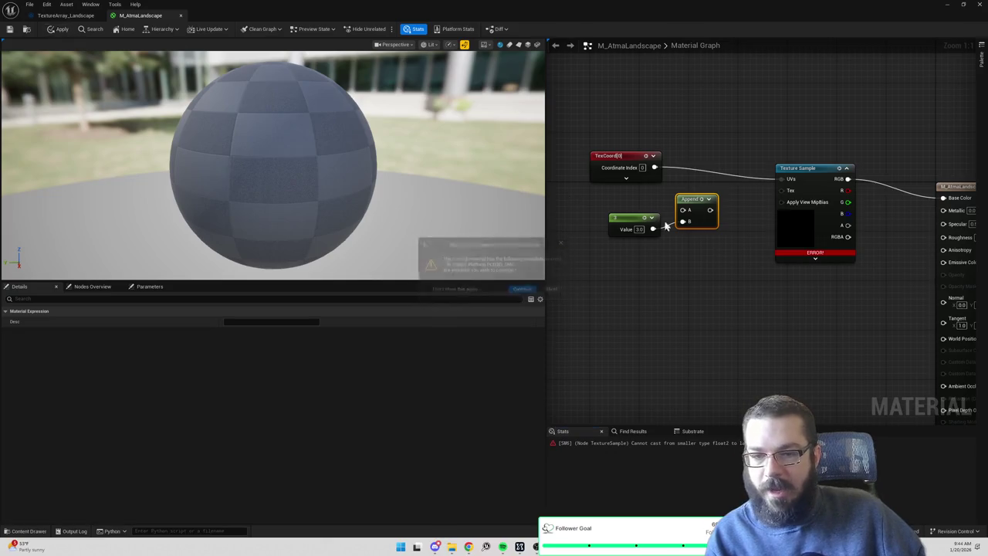
left_click(758, 165, "alt")
left_click_drag(758, 165, 853, 185)
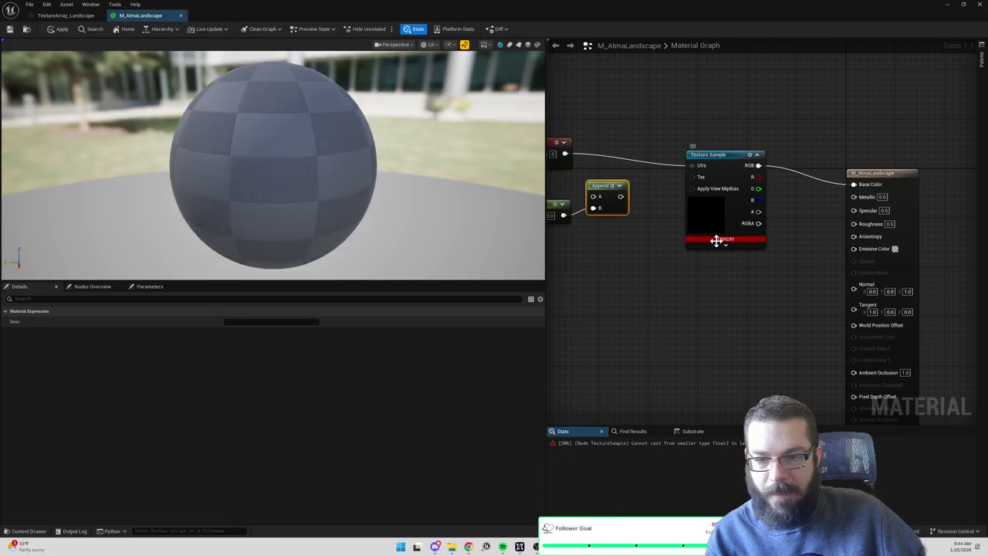
Route TexCoord through the Append into the Texture Sample UVs, then reposition TexCoord.
mouse_move(717, 240)
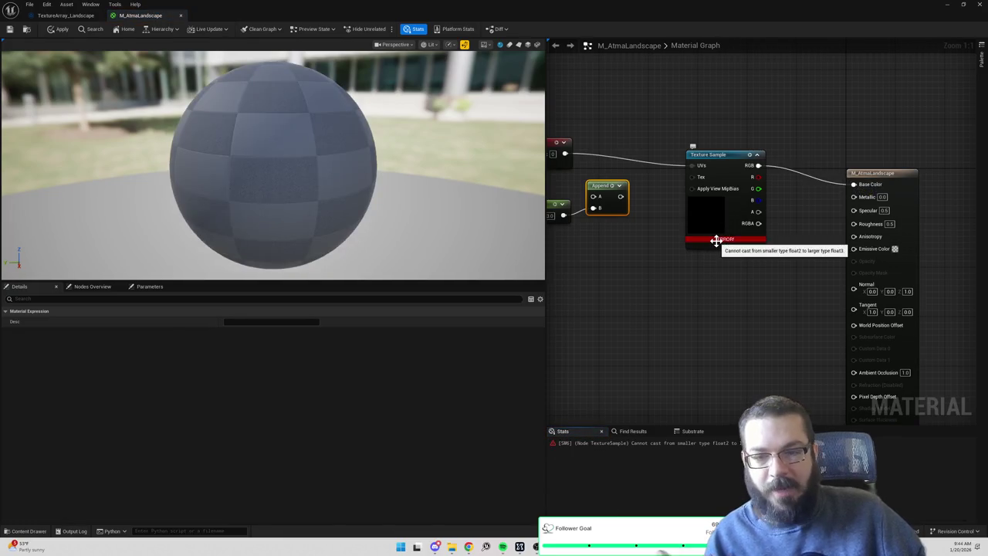
left_click_drag(671, 234, 739, 254)
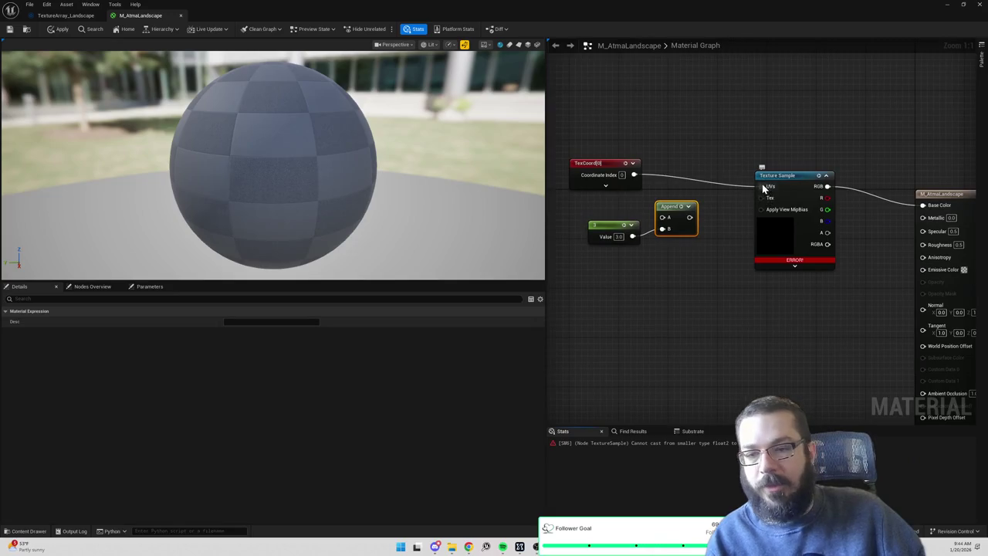
left_click(770, 188, "alt")
left_click_drag(633, 175, 761, 186)
mouse_move(690, 217)
left_mouse_down()
mouse_move(770, 195)
mouse_move(633, 174)
mouse_move(721, 142)
left_mouse_up()
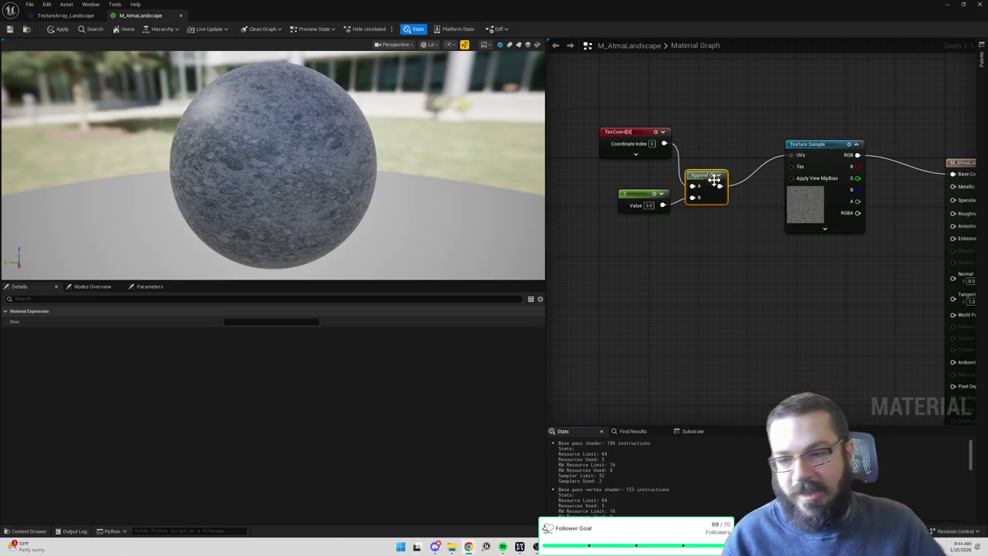
left_click_drag(635, 132, 641, 157)
Line up the TexCoord, Append and 3.0 Constant nodes and shift the three together.
left_click_drag(697, 179, 699, 160)
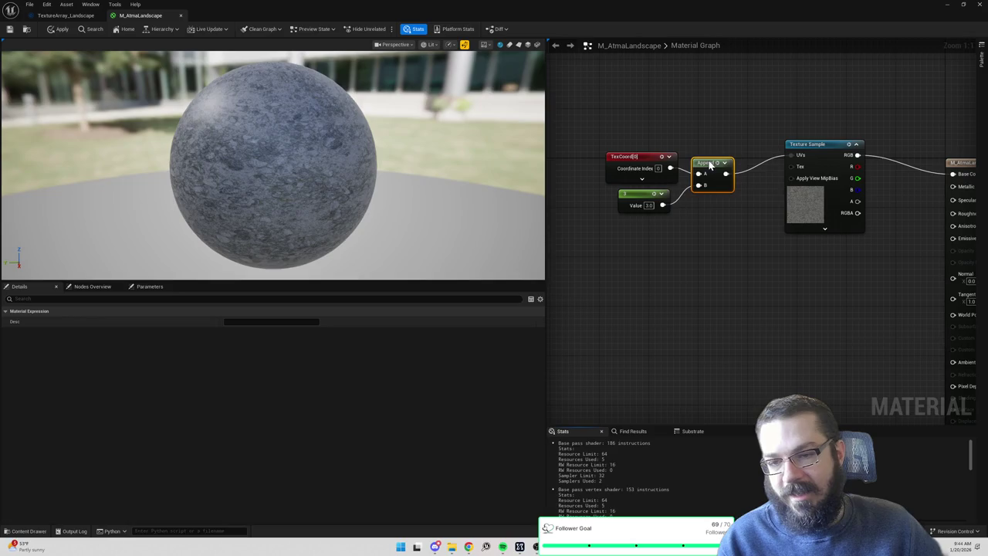
left_click_drag(640, 198, 651, 201)
left_click(645, 174, "ctrl")
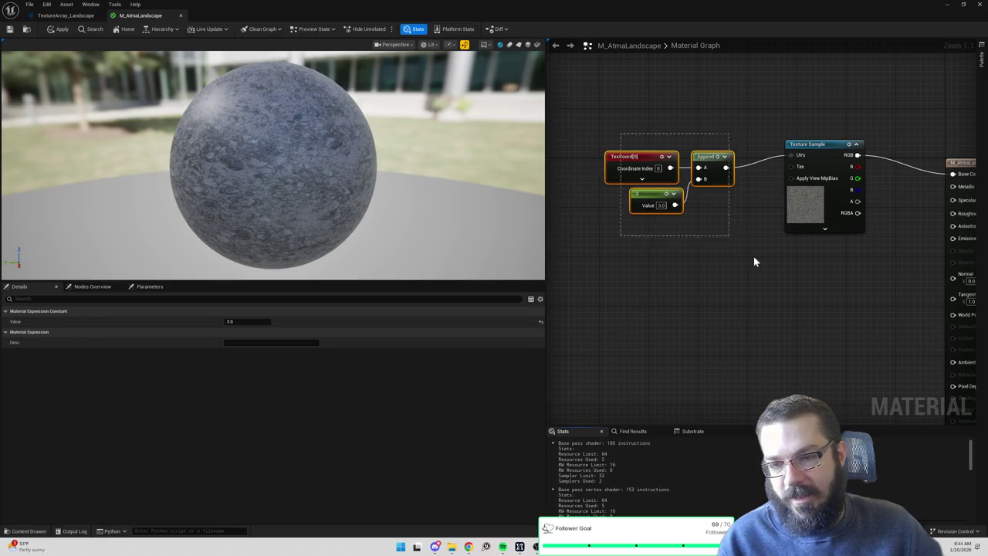
left_click(711, 165, "ctrl")
left_click_drag(712, 163, 719, 157)
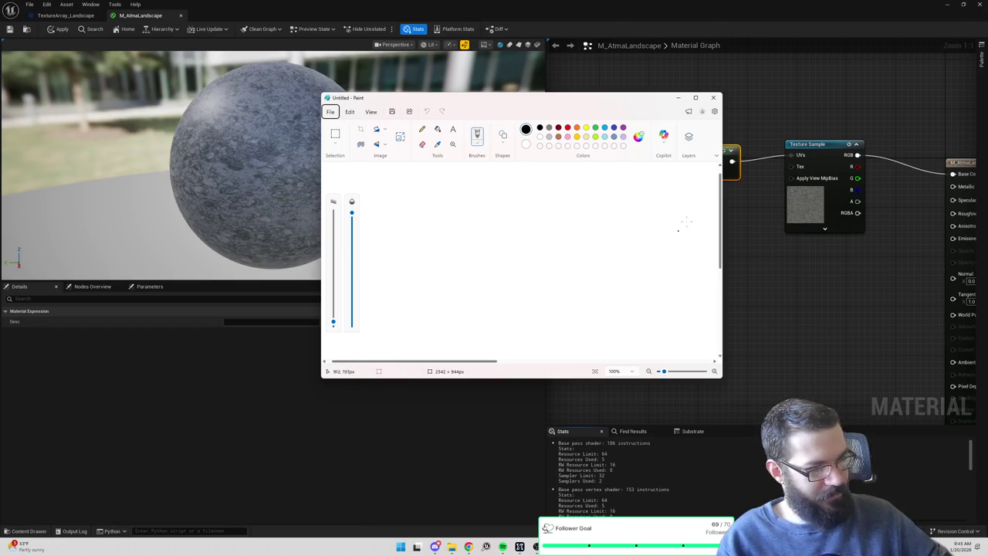
Sketch a box split into a 3x3 grid in Paint and mark its middle cell.
mouse_move(426, 194)
left_mouse_down()
mouse_move(430, 292)
mouse_move(578, 298)
mouse_move(577, 203)
mouse_move(417, 190)
left_mouse_up()
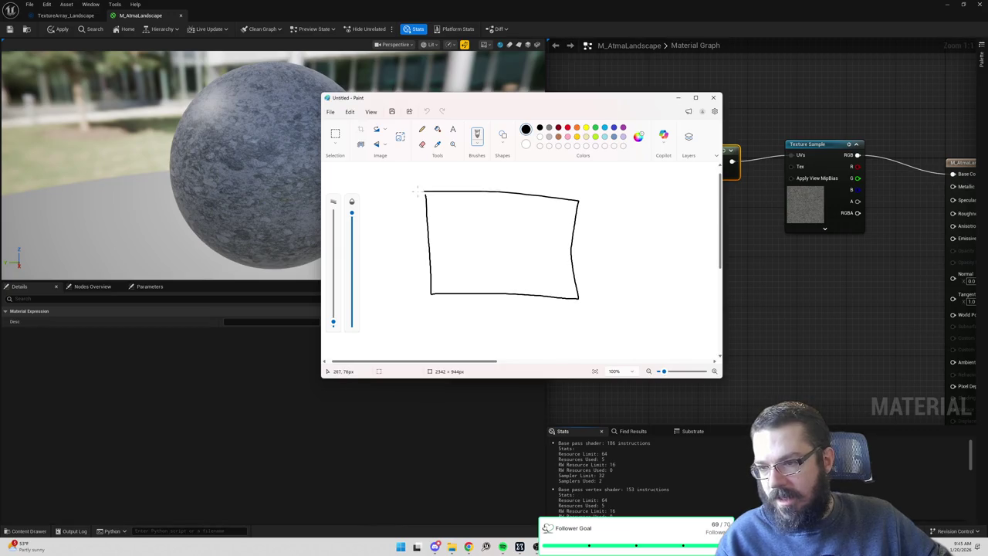
left_click_drag(481, 186, 493, 296)
left_click_drag(521, 196, 524, 291)
left_click_drag(425, 227, 582, 238)
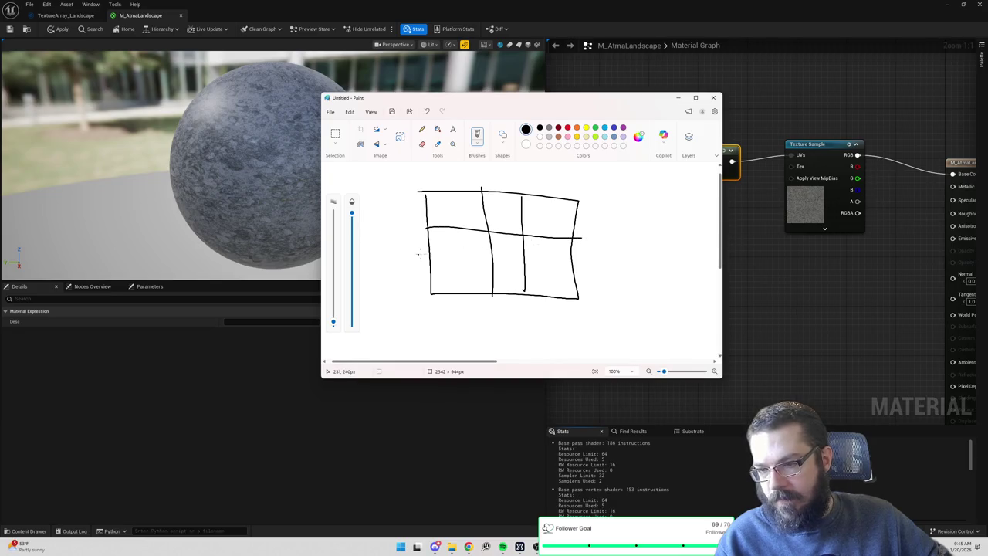
left_click_drag(425, 254, 580, 267)
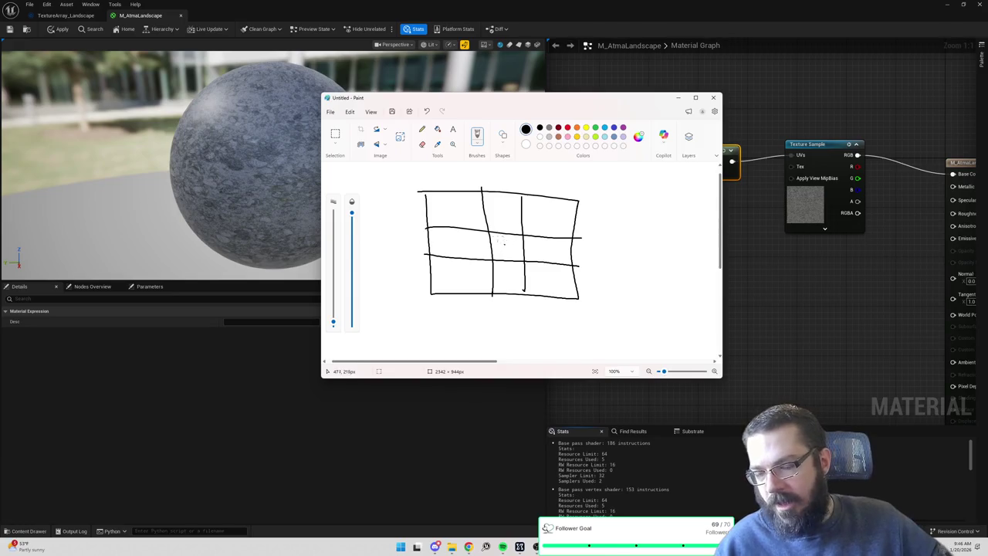
left_click_drag(491, 236, 520, 259)
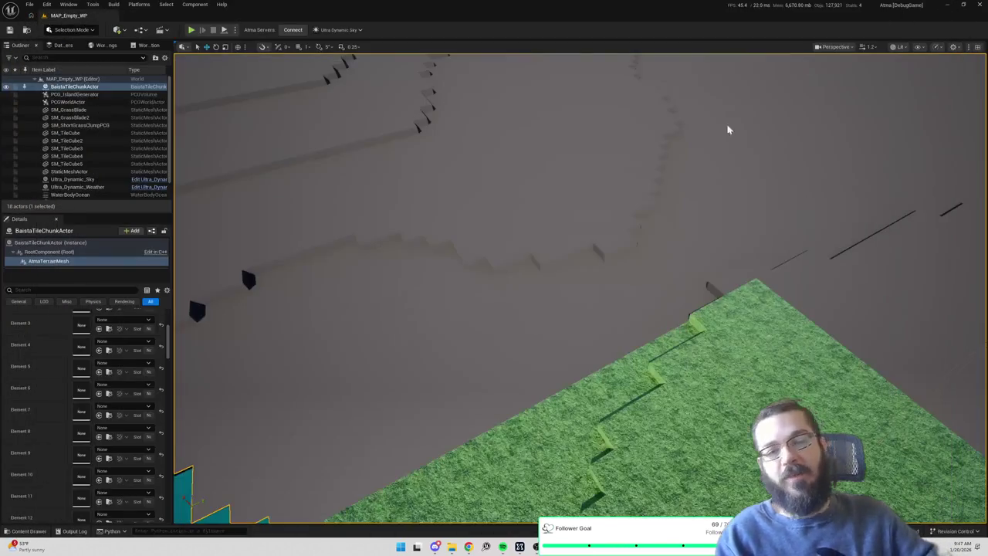
scroll(764, 97, "down", 10)
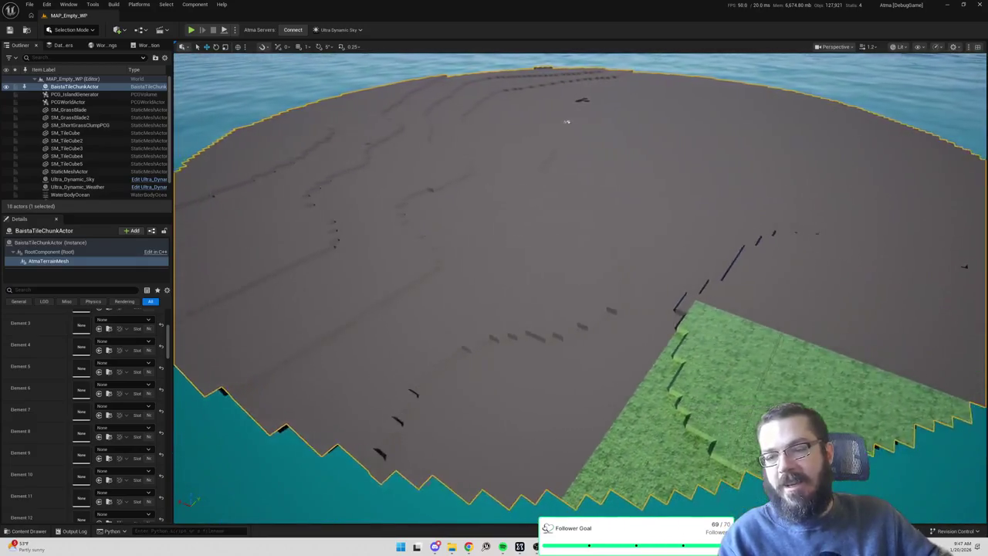
Fly in close to the pale terrain surface, then pull back to a wide terrain-and-sea view.
scroll(566, 121, "up", 10)
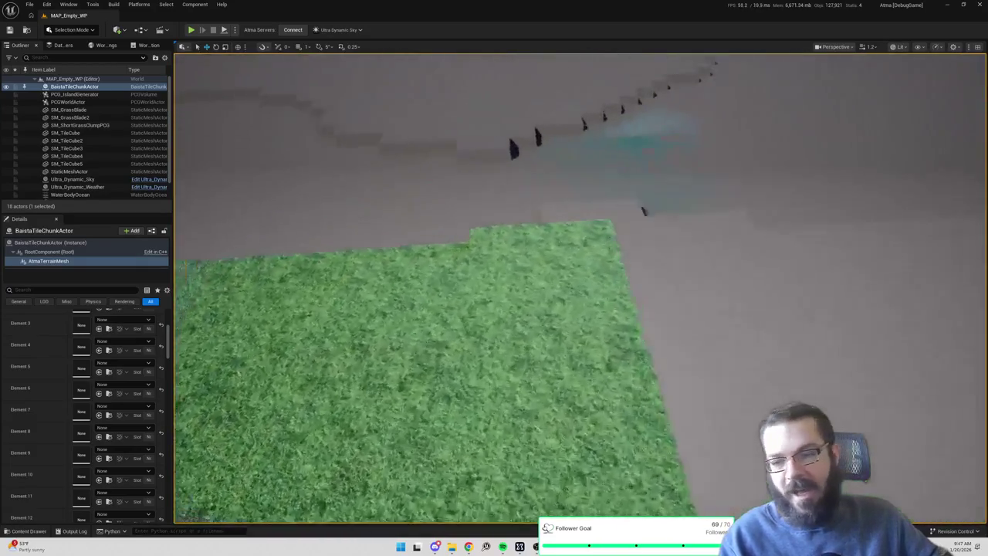
scroll(687, 293, "down", 5)
scroll(687, 293, "up", 5)
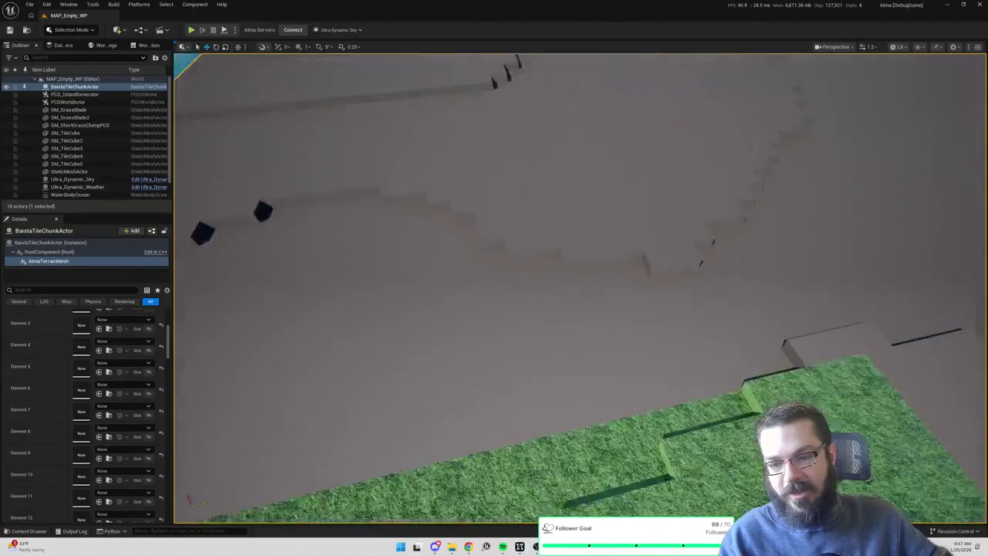
scroll(683, 319, "up", 3)
scroll(682, 319, "down", 4)
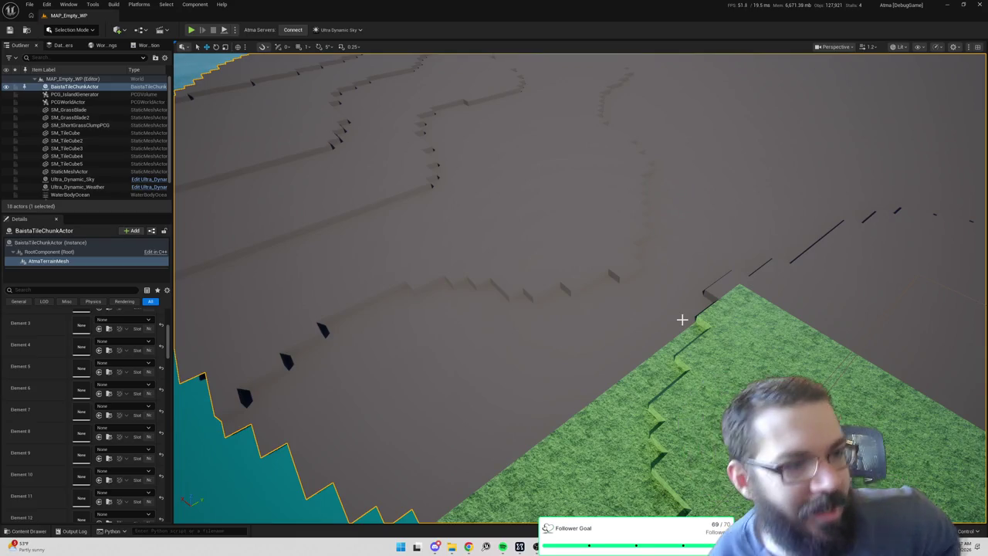
mouse_move(689, 266)
left_mouse_down()
mouse_move(678, 224)
mouse_move(606, 293)
mouse_move(726, 226)
mouse_move(626, 327)
mouse_move(905, 173)
mouse_move(666, 269)
left_mouse_up()
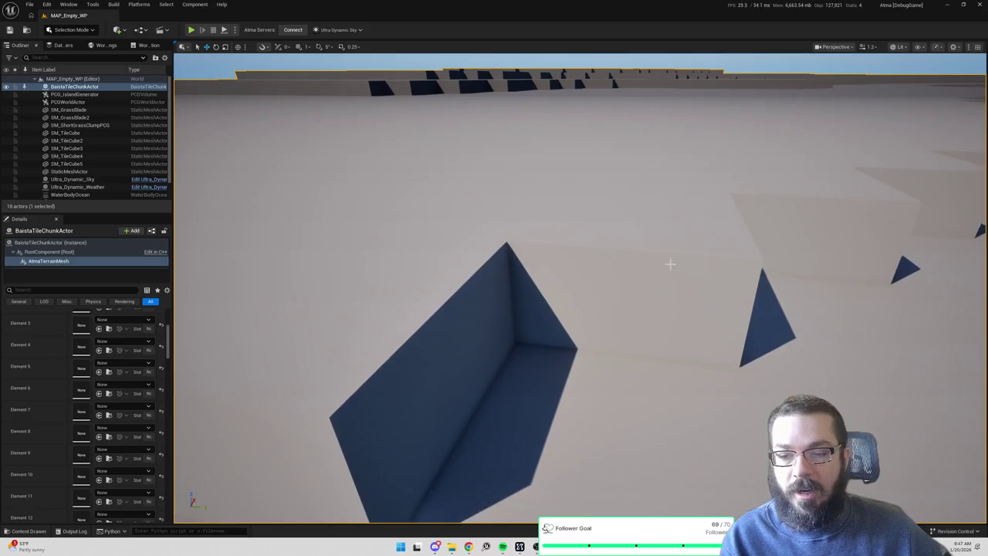
mouse_move(863, 205)
left_mouse_down()
mouse_move(841, 177)
mouse_move(810, 193)
mouse_move(711, 317)
mouse_move(863, 205)
left_mouse_up()
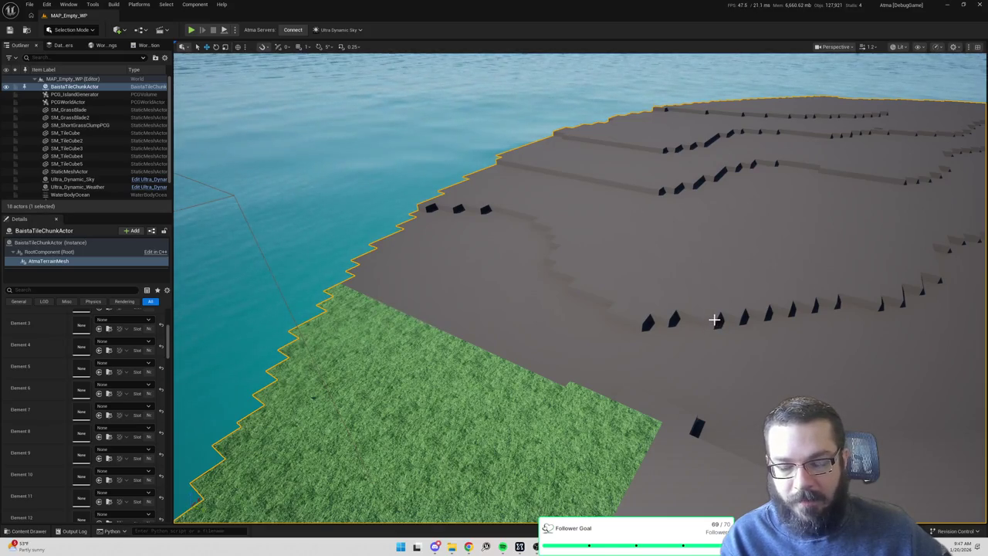
Circle the island's stepped cliffs for an overview, then switch to the M_AtmaLandscape material editor.
mouse_move(632, 303)
left_mouse_down()
mouse_move(930, 170)
mouse_move(862, 160)
left_mouse_up()
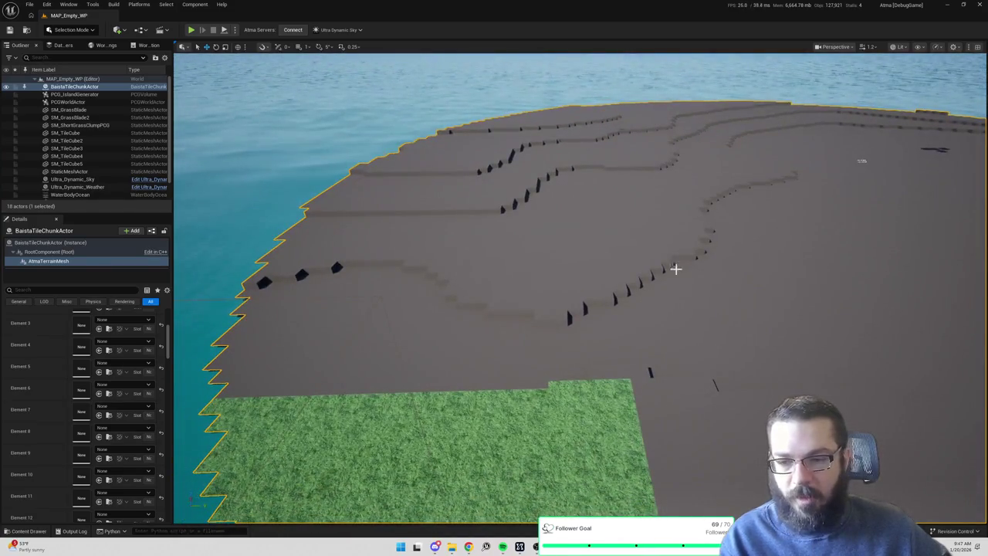
left_click_drag(590, 159, 590, 159)
left_click_drag(646, 295, 646, 296)
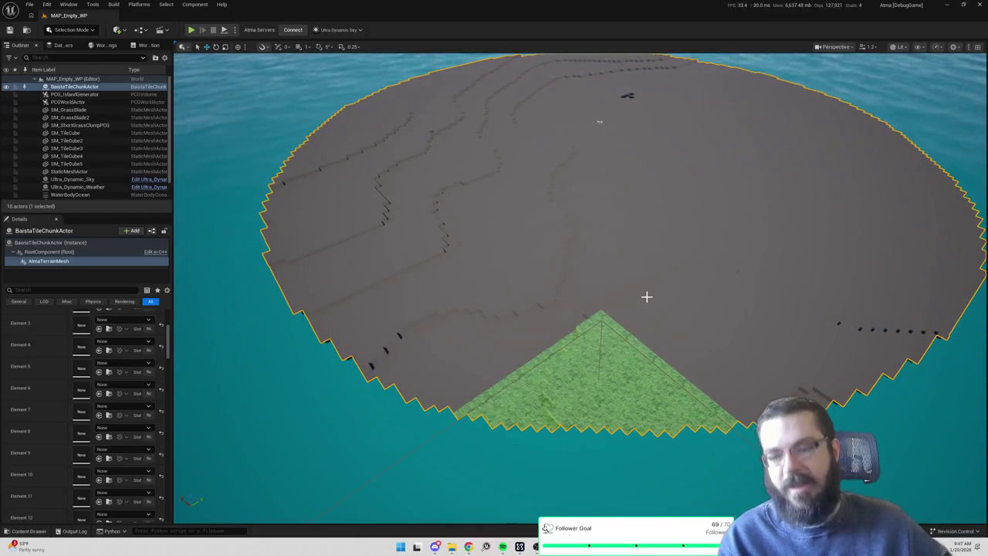
left_click_drag(634, 288, 583, 292)
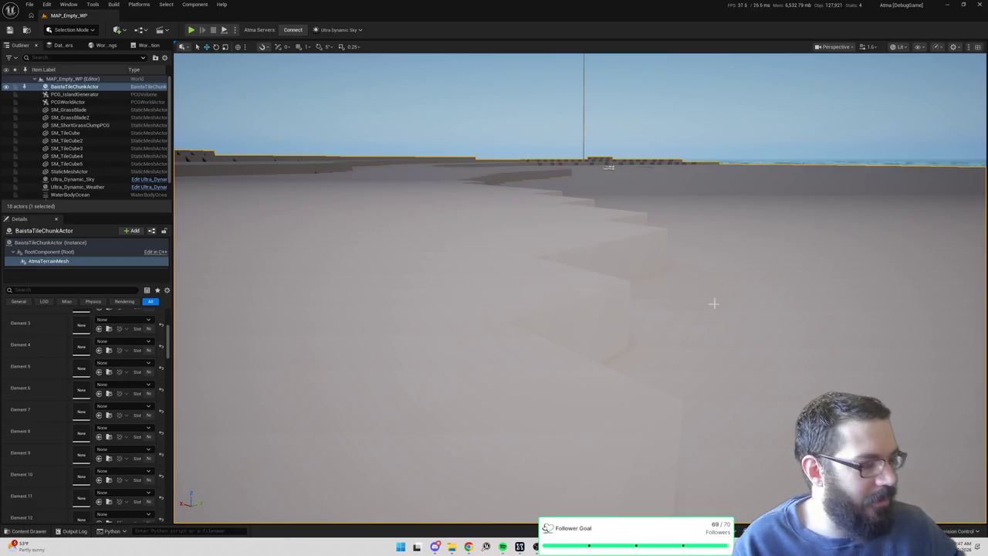
left_click_drag(774, 273, 774, 273)
left_click_drag(643, 66, 643, 66)
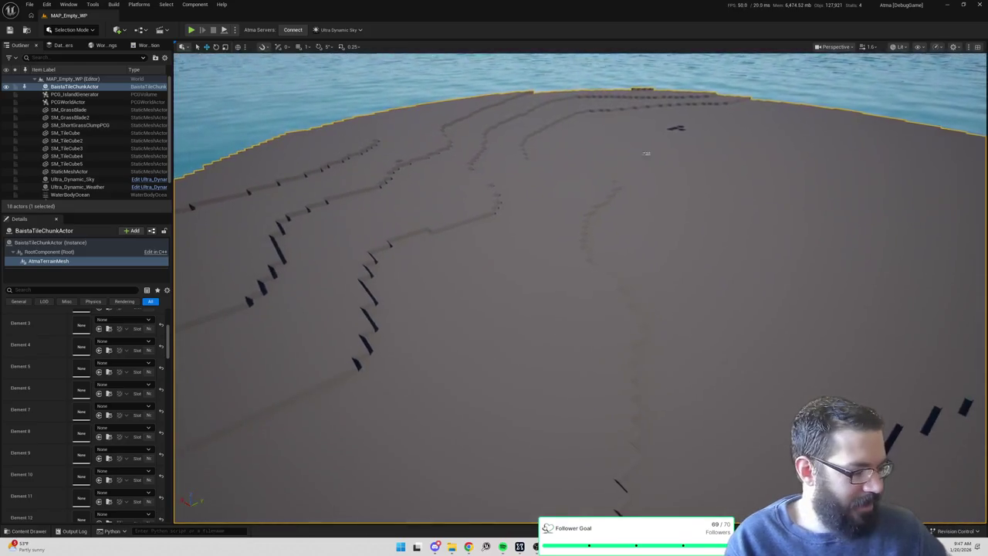
key("alt+Tab")
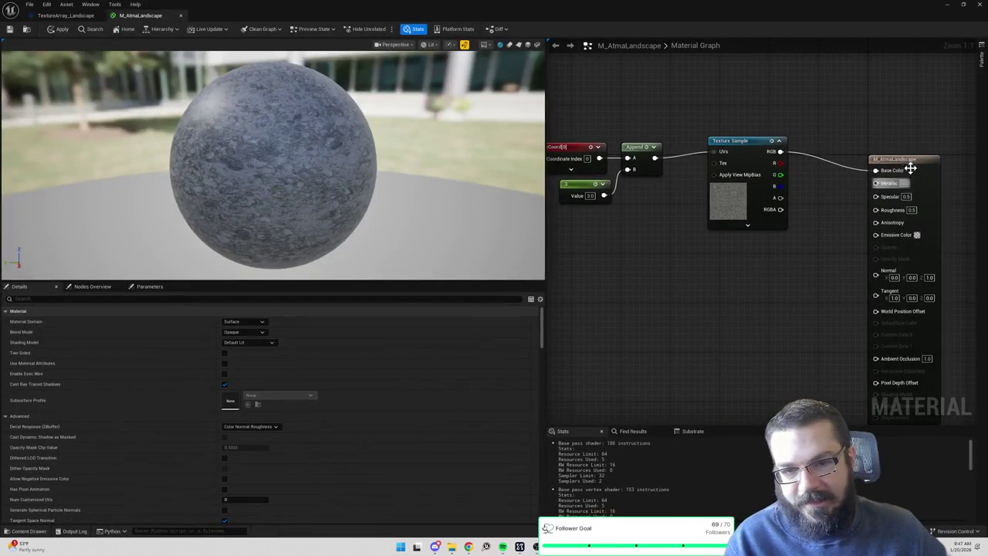
Duplicate the texture sampling node group and wire the upper sample's RGB to Base Color.
left_click(877, 152)
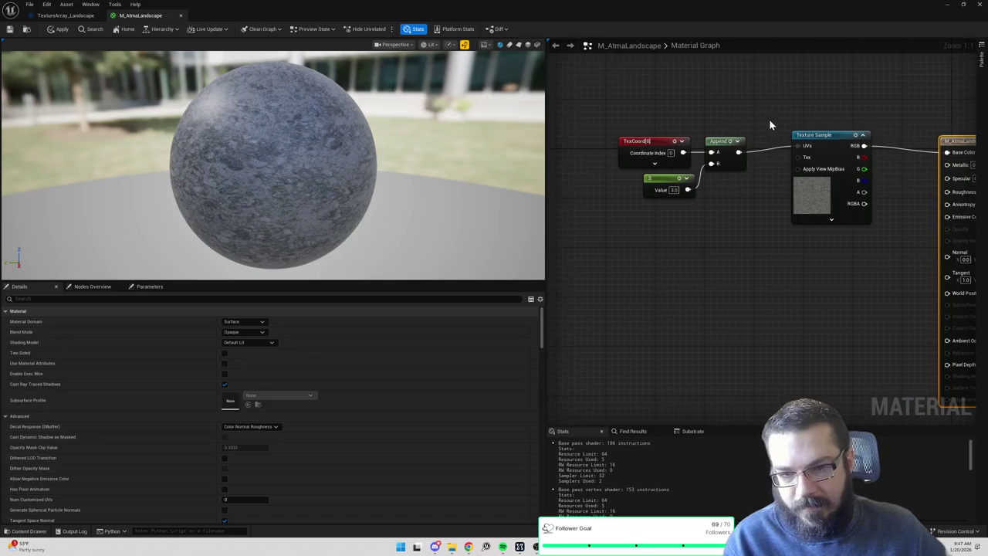
scroll(772, 119, "down", 2)
left_click_drag(649, 97, 863, 217)
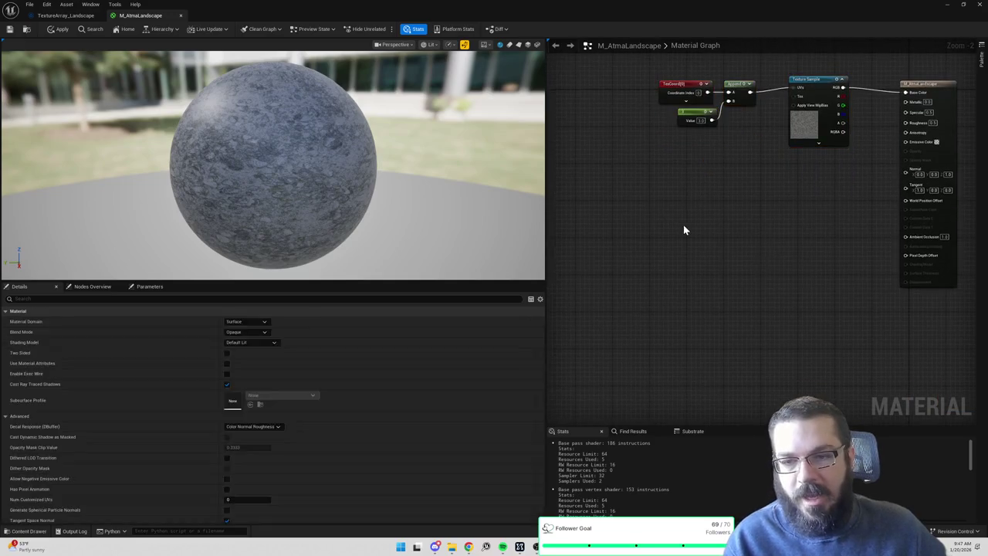
key("ctrl+c")
key("ctrl+v")
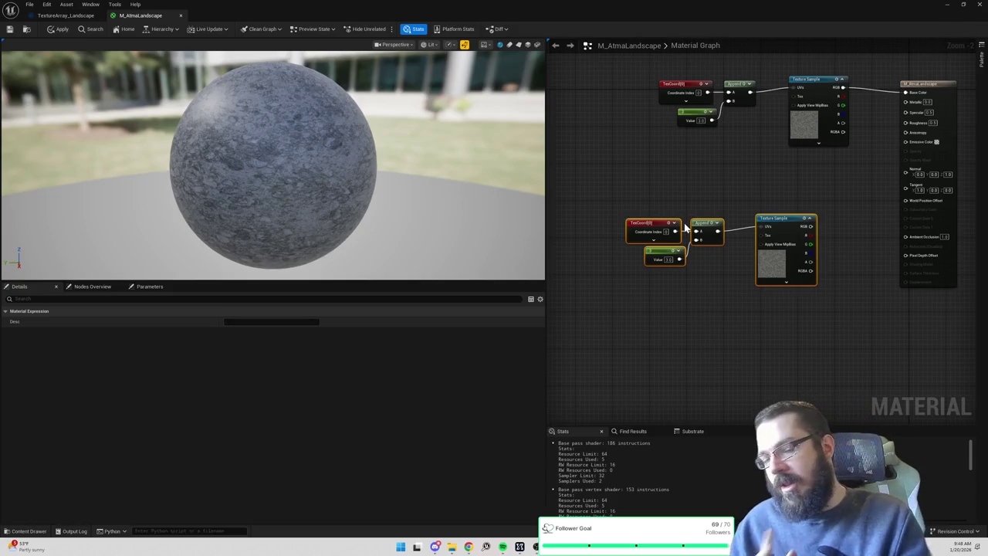
left_click_drag(785, 224, 812, 191)
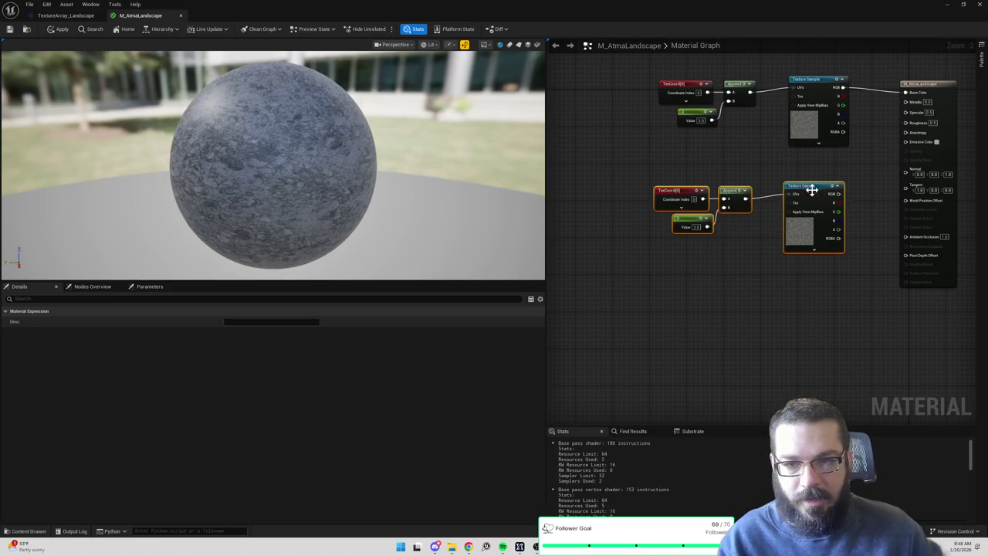
mouse_move(648, 116)
left_mouse_down()
mouse_move(857, 209)
mouse_move(871, 291)
left_mouse_up()
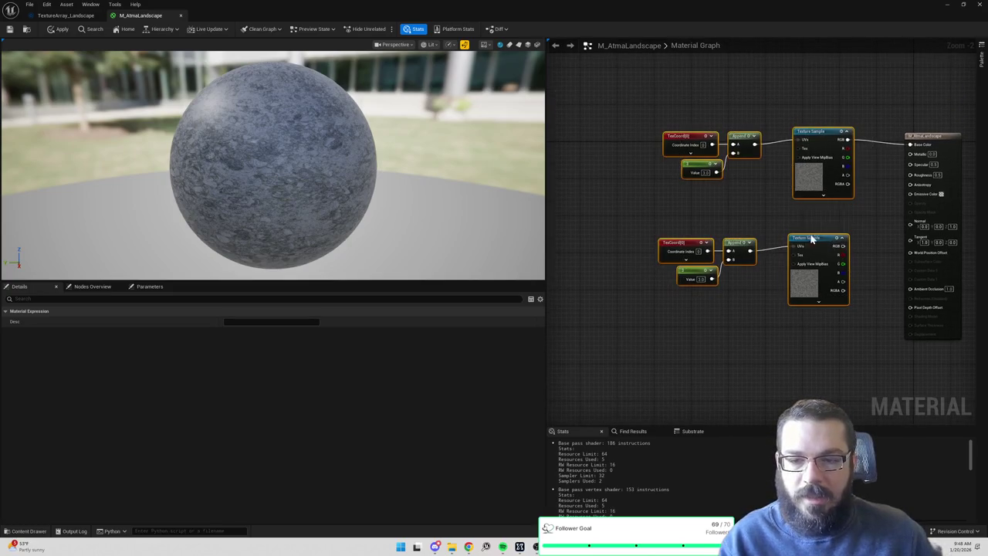
left_click_drag(840, 248, 757, 174)
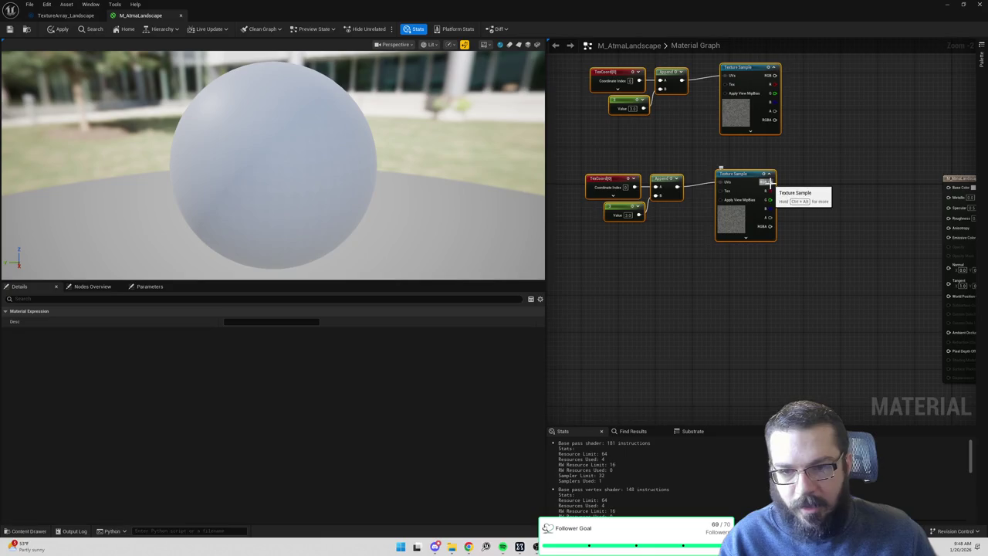
left_click_drag(714, 72, 888, 183)
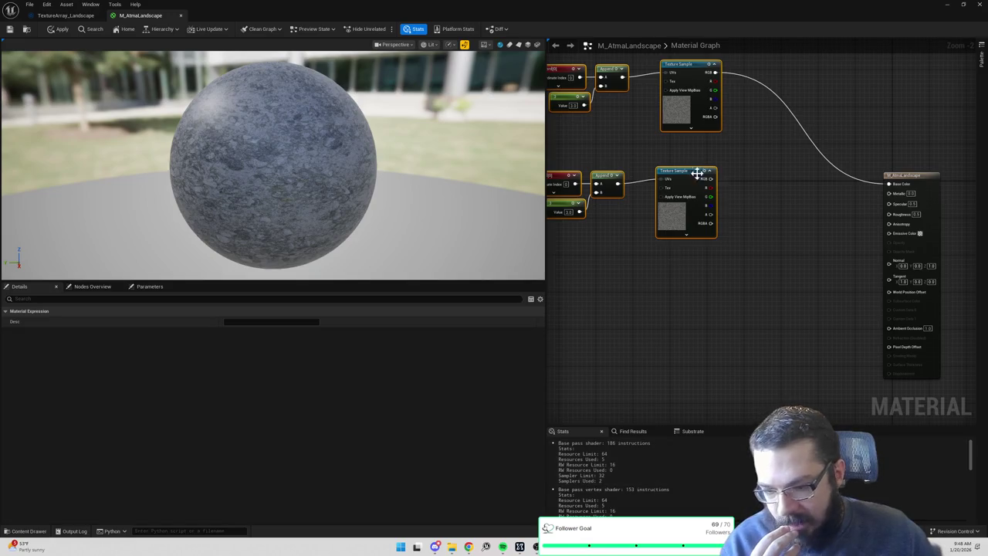
Inspect the copied chain's Texture Sample, TexCoord, Constant and Append nodes and TextureArray_Landscape's layers.
left_click(673, 210)
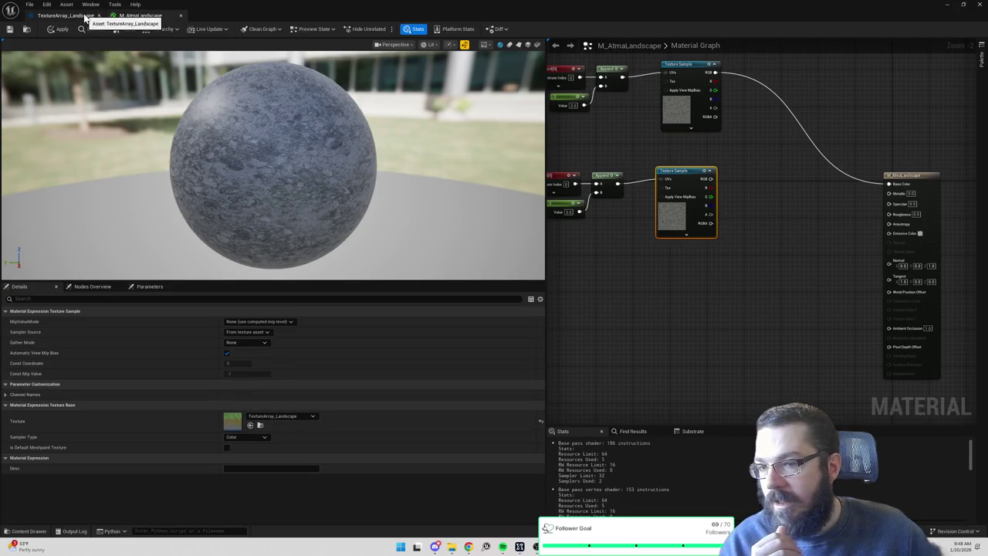
left_click_drag(548, 185, 595, 181)
left_click(595, 181)
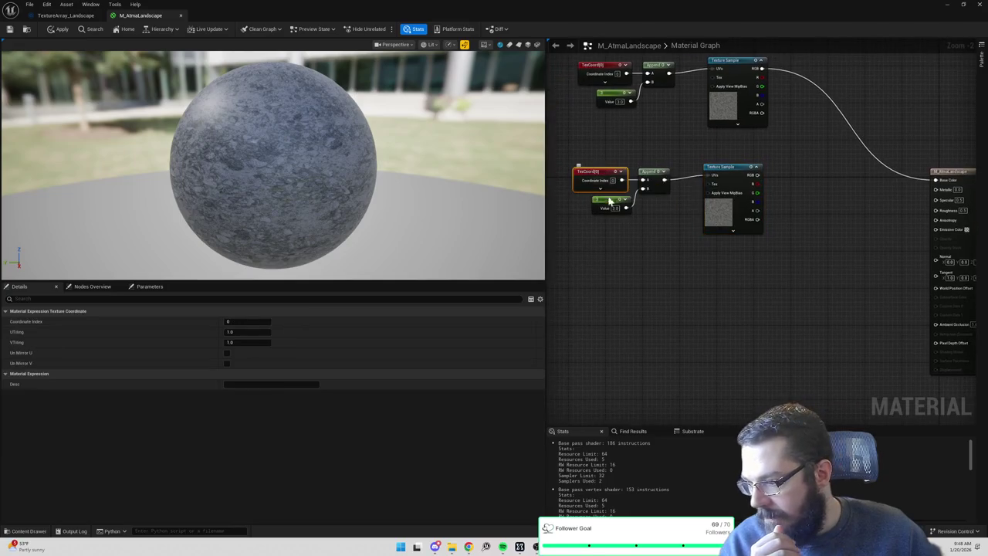
left_click(613, 207)
left_click(653, 176)
left_click(73, 16)
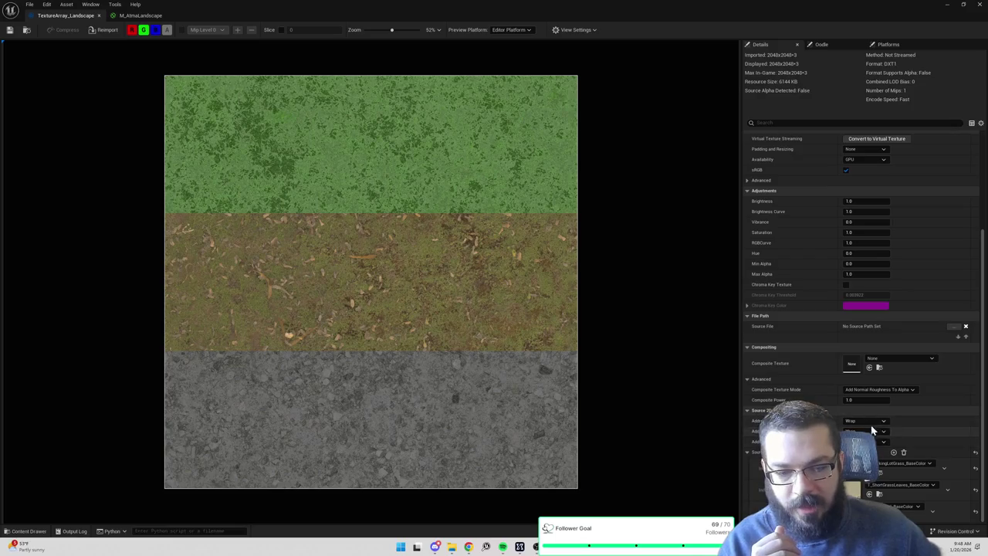
left_click(140, 15)
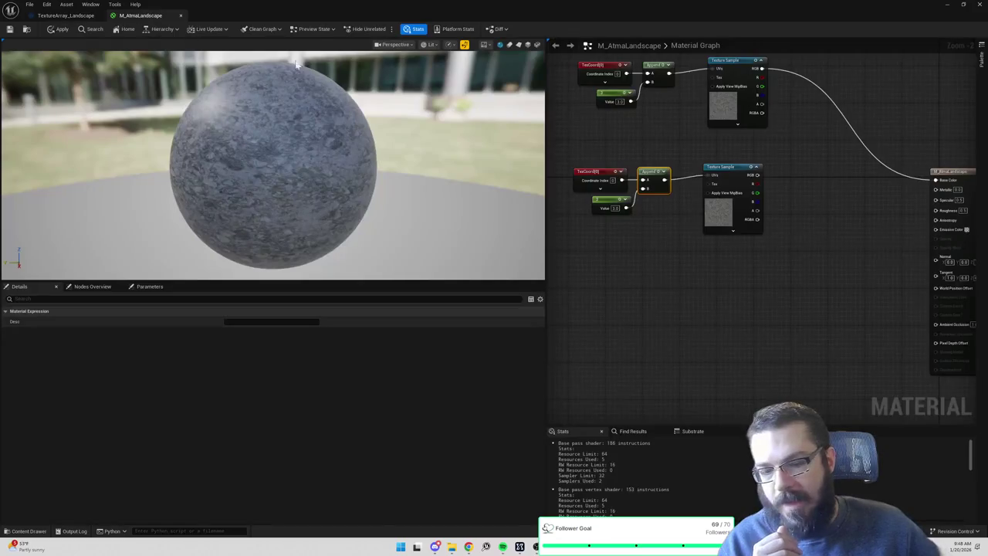
Wire the lower sample's RGB to Emissive Color, then paste another copy and wire it to Normal.
left_click_drag(795, 235, 748, 228)
left_click_drag(713, 169, 893, 223)
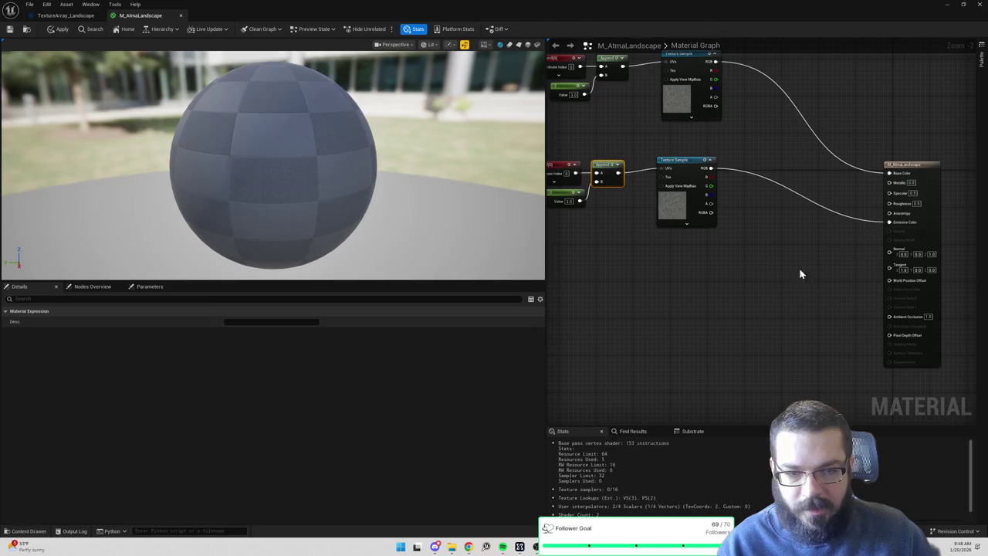
scroll(618, 475, "down", 3)
left_click_drag(725, 309, 568, 150)
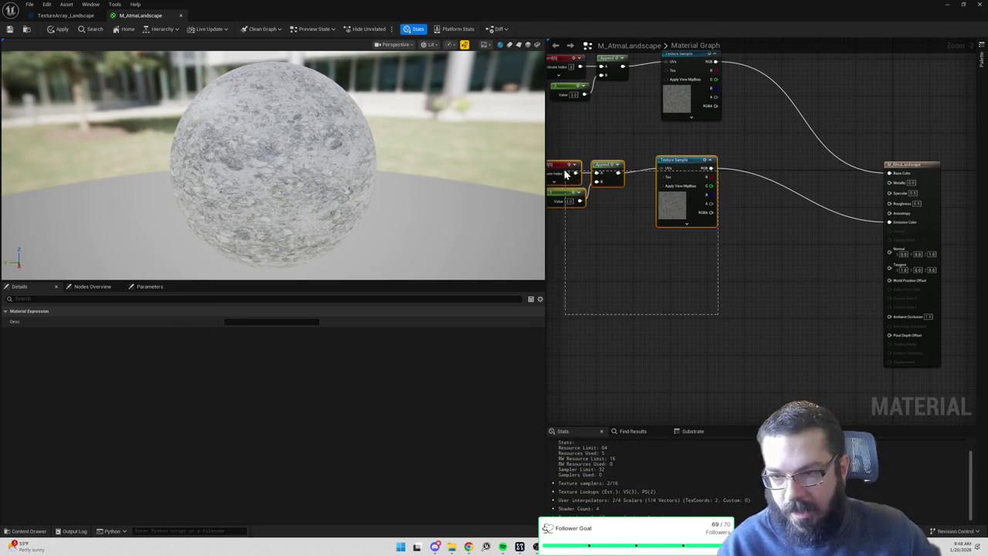
key("ctrl+c")
key("ctrl+v")
mouse_move(718, 297)
left_mouse_down()
mouse_move(834, 280)
mouse_move(890, 253)
left_mouse_up()
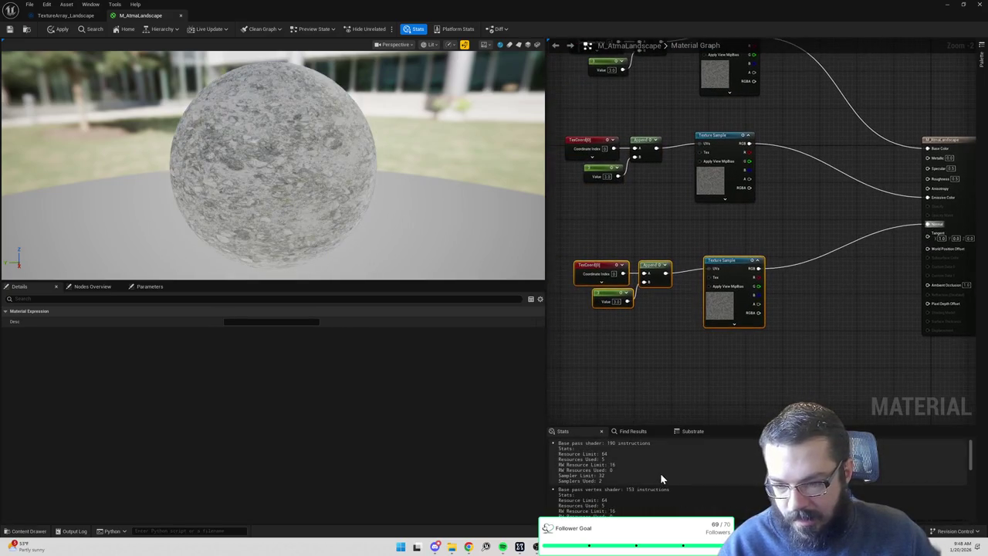
Select the lower sampling node group, then switch to AtmaTerrainMeshComponent.cpp in Rider.
scroll(660, 472, "down", 2)
scroll(660, 473, "up", 3)
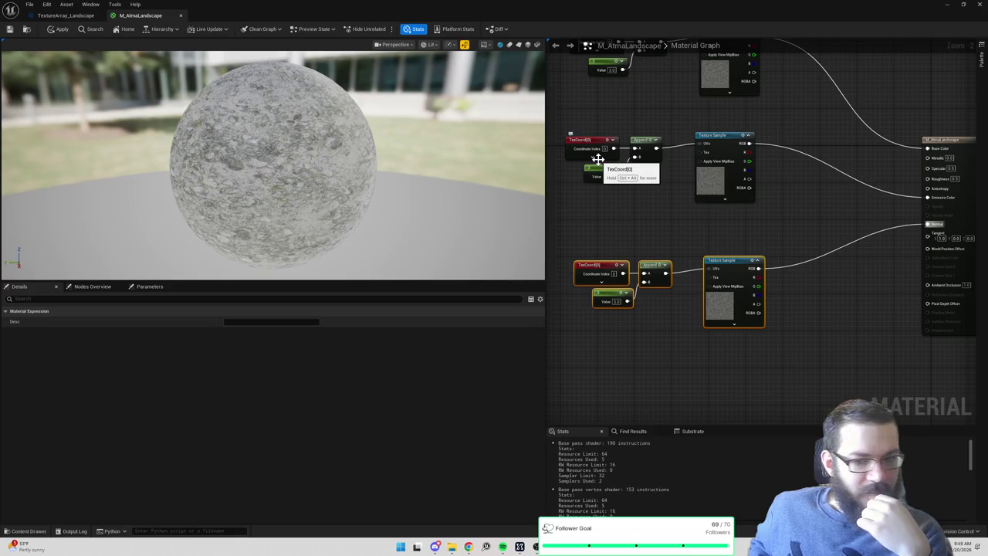
left_click_drag(595, 213, 804, 351)
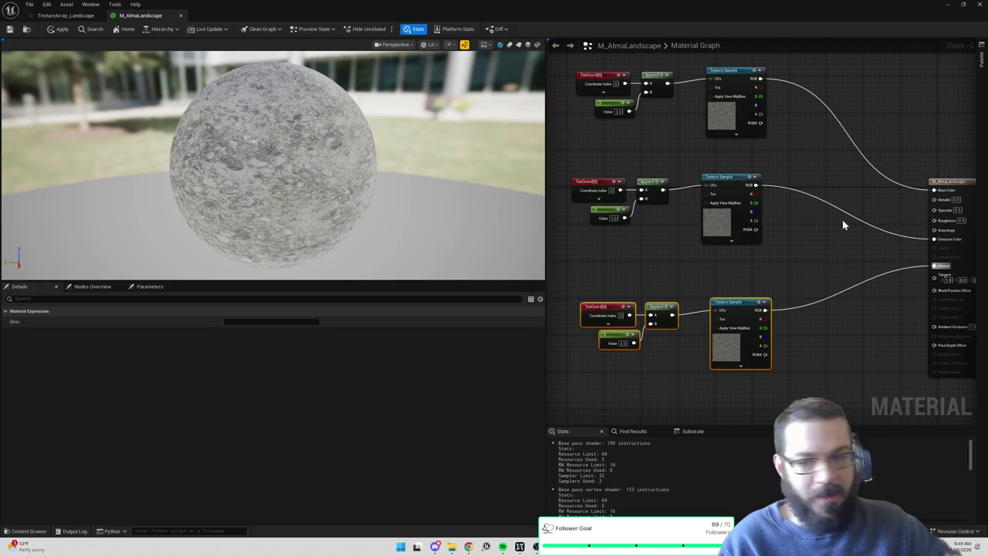
key("alt+Tab")
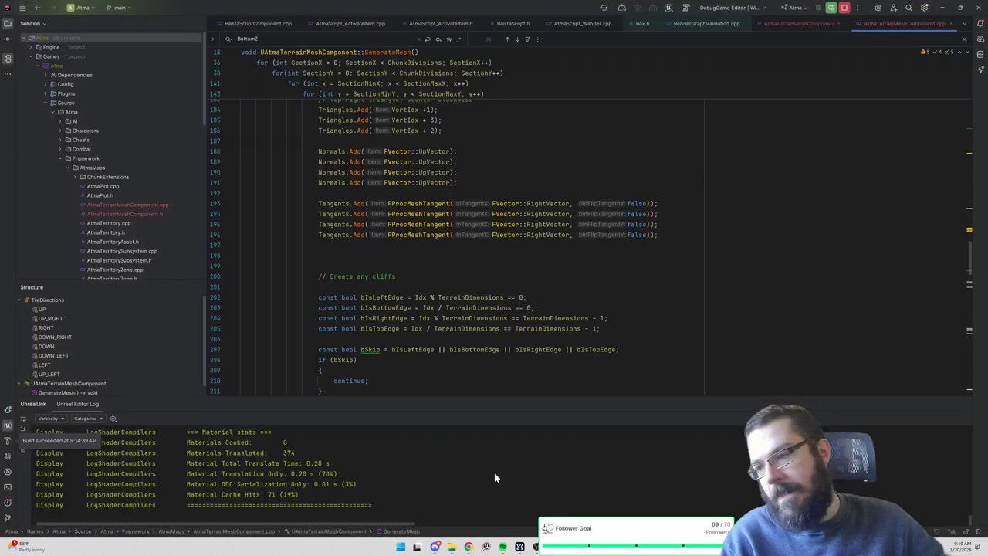
Scroll through GenerateMesh's positions loop, marking the TopLeft line, then leave Rider for Unreal.
scroll(510, 247, "up", 5)
left_click(406, 202)
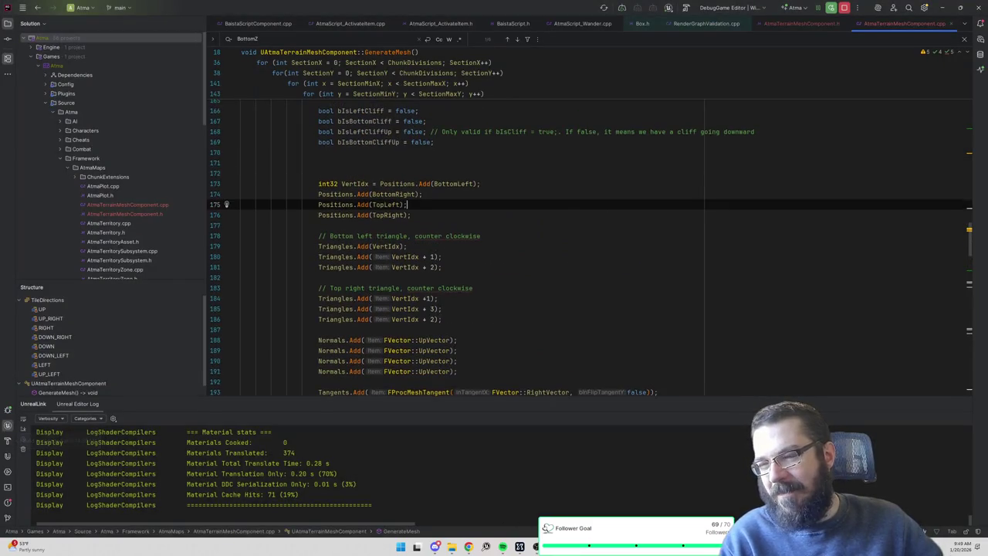
scroll(510, 247, "up", 3)
scroll(586, 247, "up", 6)
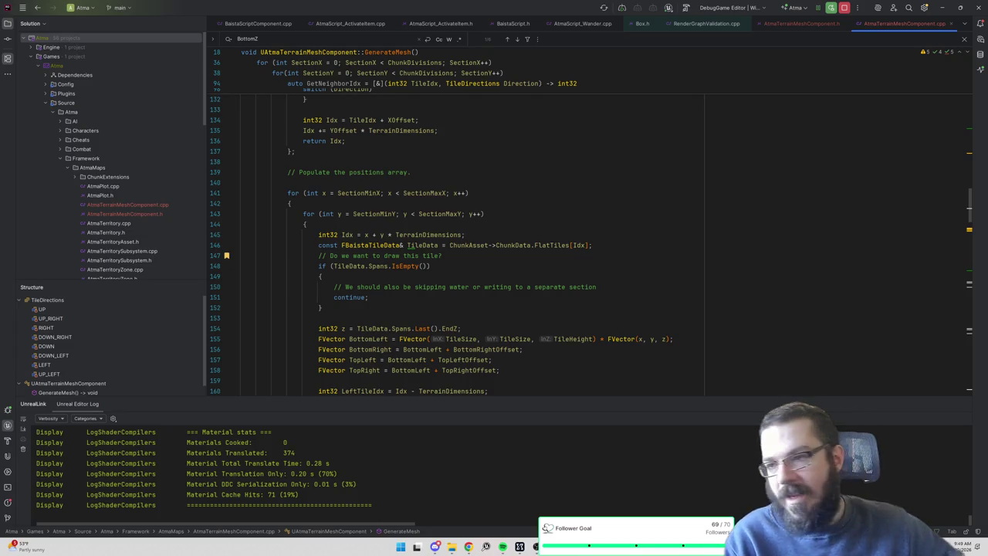
scroll(587, 247, "down", 6)
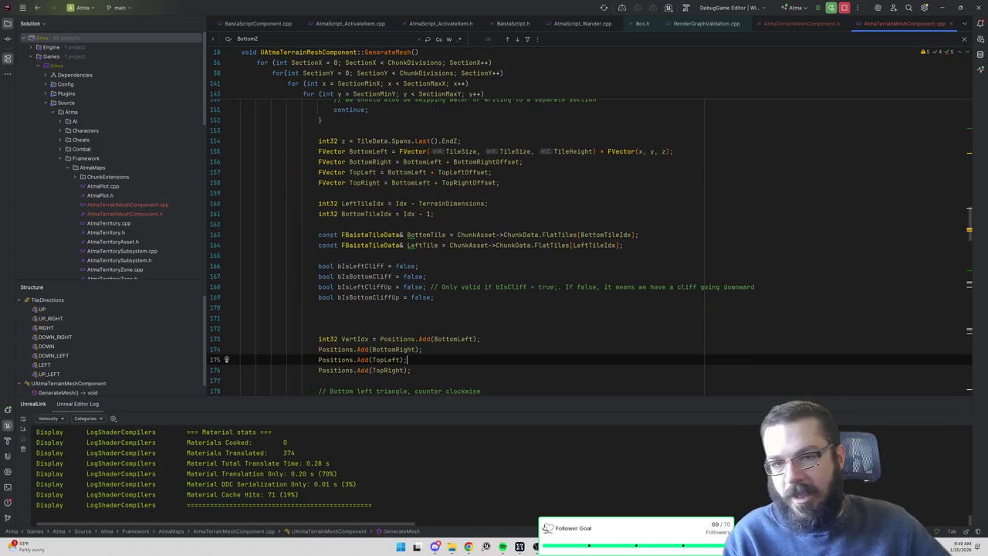
scroll(841, 73, "up", 5)
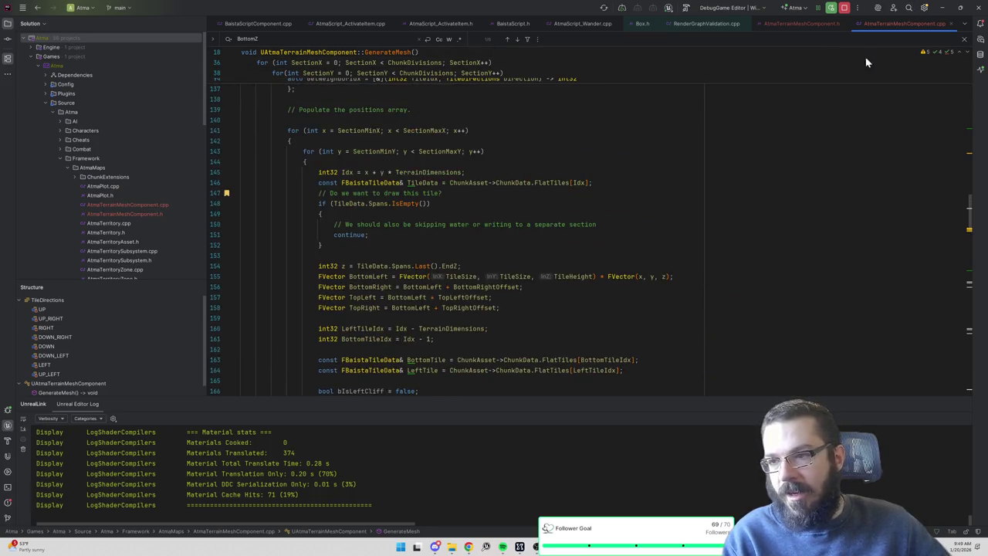
left_click(942, 11)
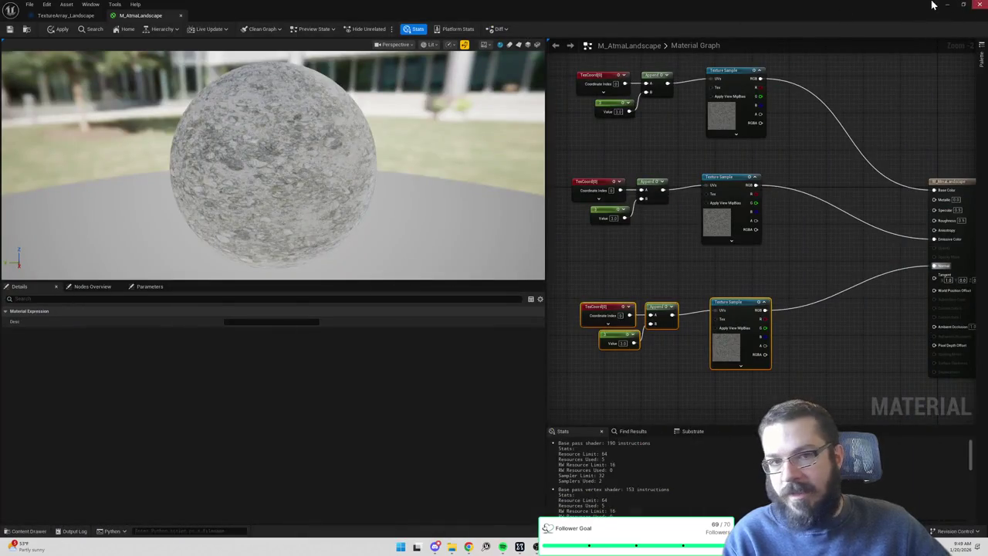
Put away the material editor and clear the Output Log.
double_click(921, 10)
left_click(947, 5)
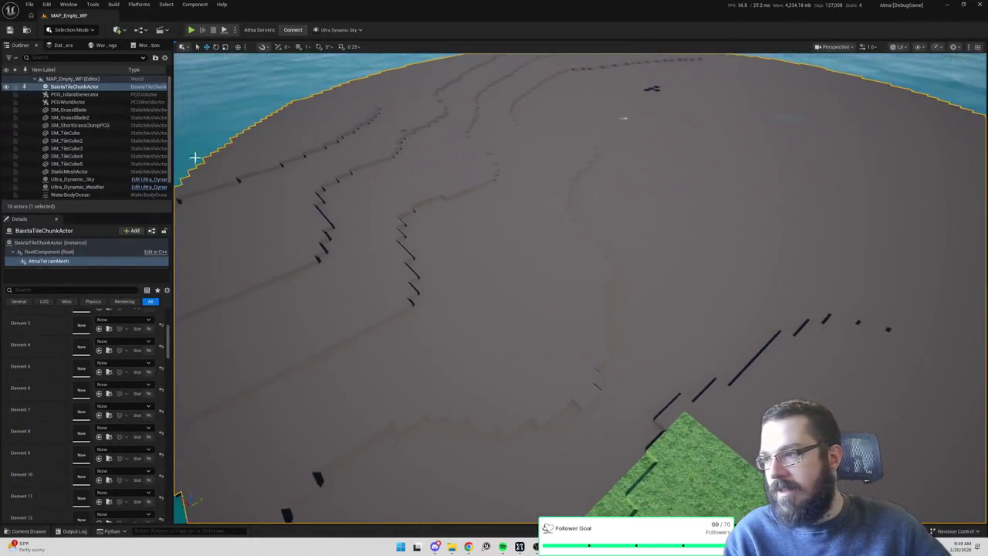
left_click(75, 531)
right_click(241, 410)
left_click(282, 420)
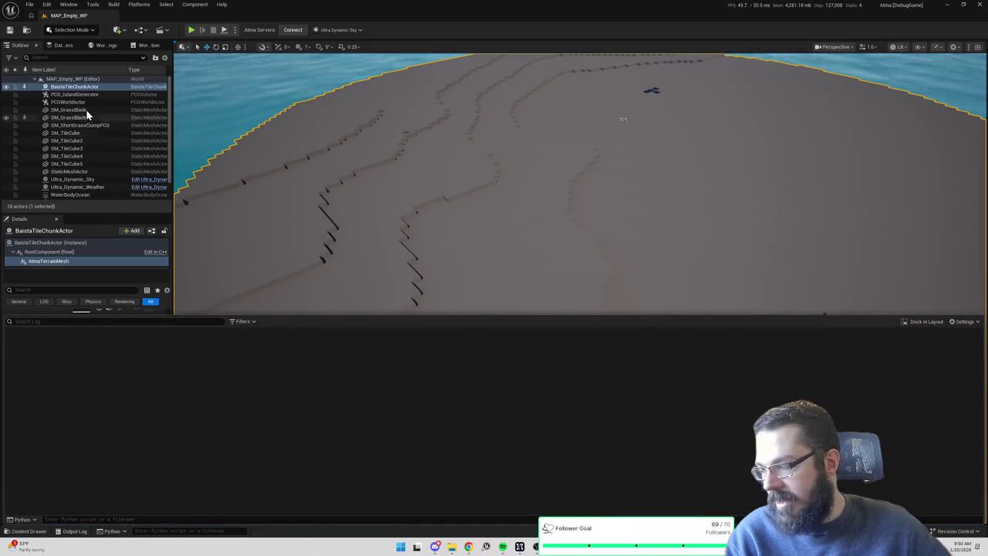
Regenerate AtmaTerrainMesh, check the roughly one-third-second timing lines in the log, and start Play.
left_click(46, 264)
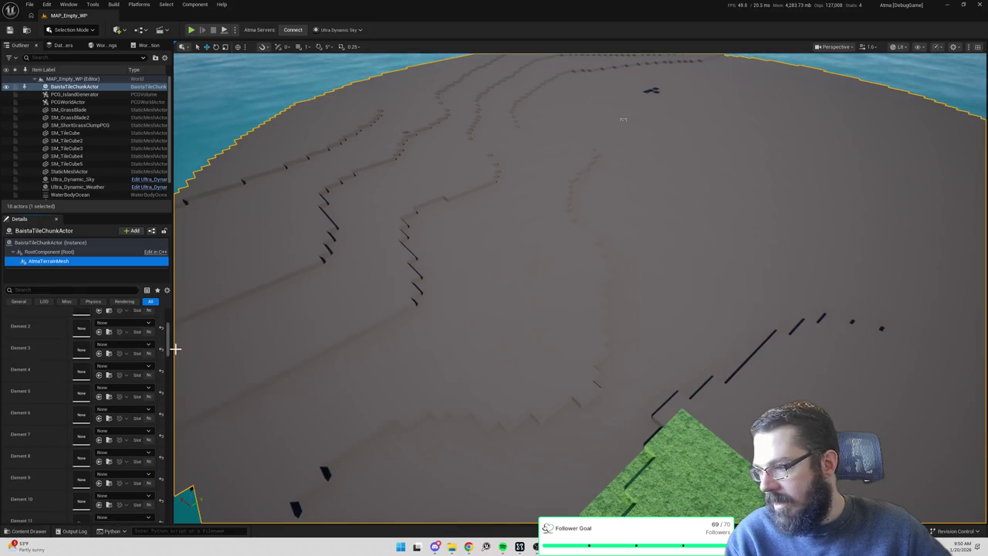
scroll(168, 383, "down", 5)
scroll(167, 384, "down", 10)
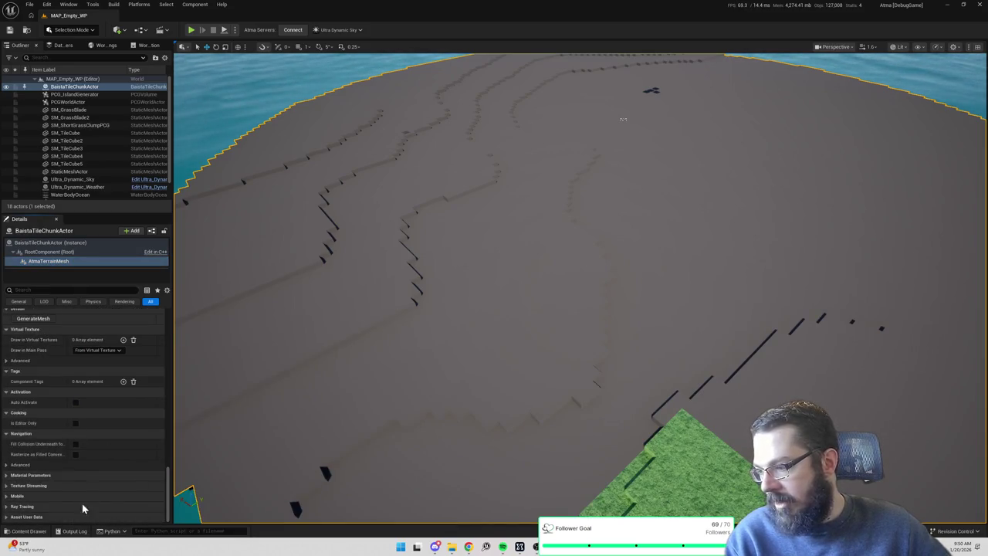
left_click(73, 531)
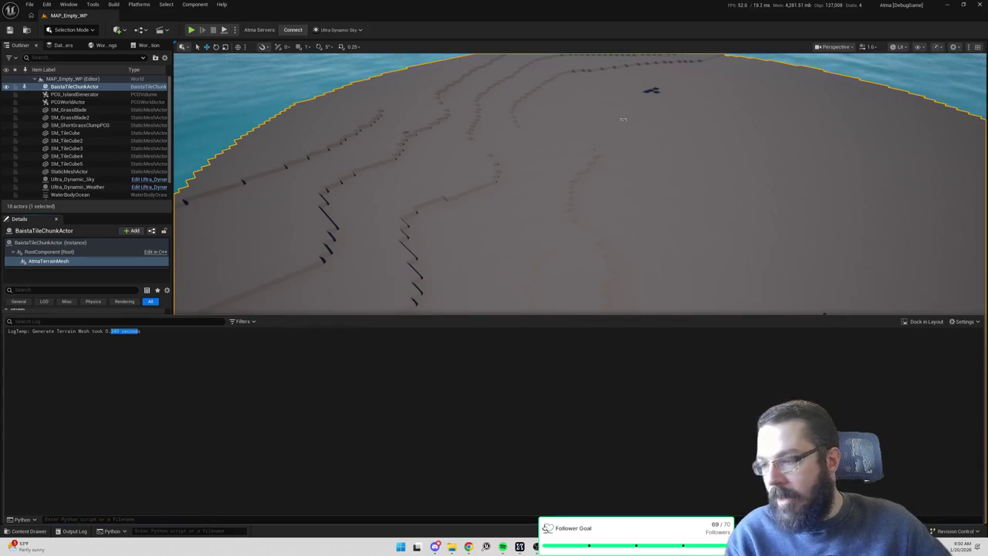
left_click(67, 265)
scroll(78, 318, "down", 10)
left_click(38, 479)
left_click(75, 532)
left_click_drag(140, 342, 68, 331)
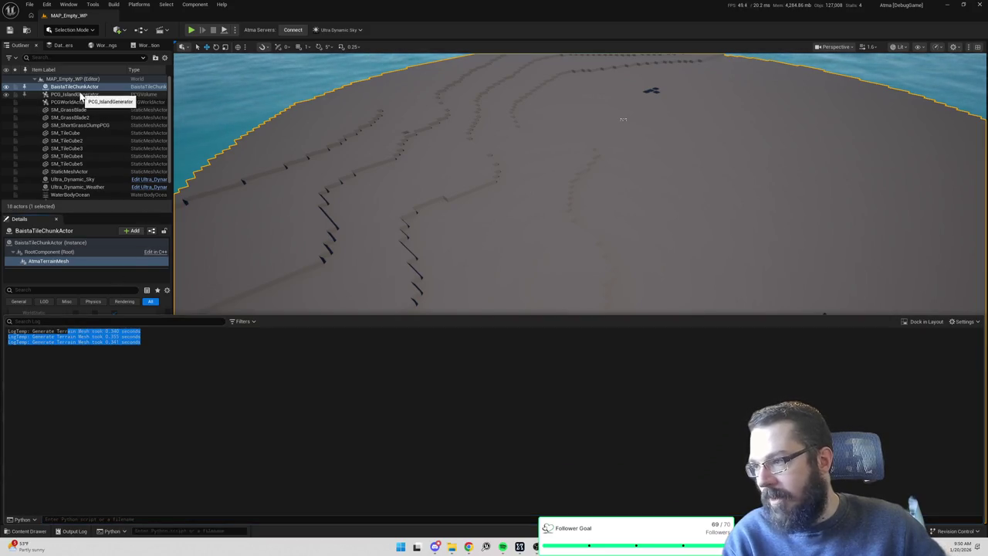
left_click(160, 262)
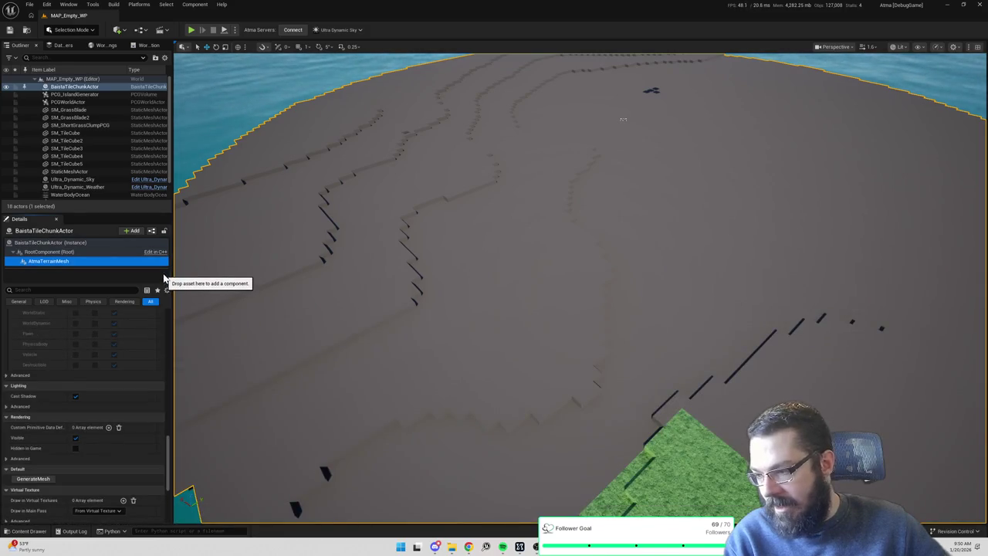
left_click(193, 31)
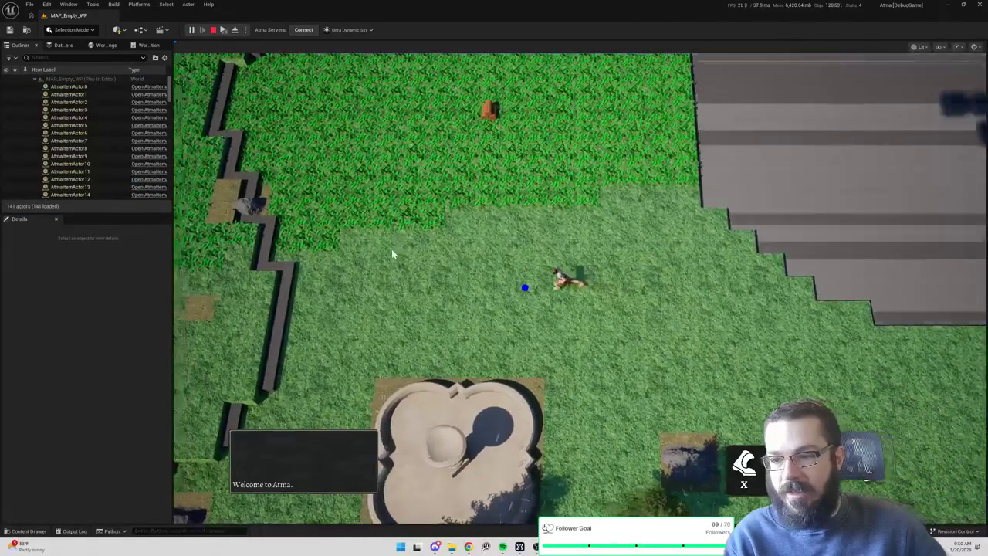
Stop the play session and focus on BaistaTileChunkActor.
left_click(454, 305)
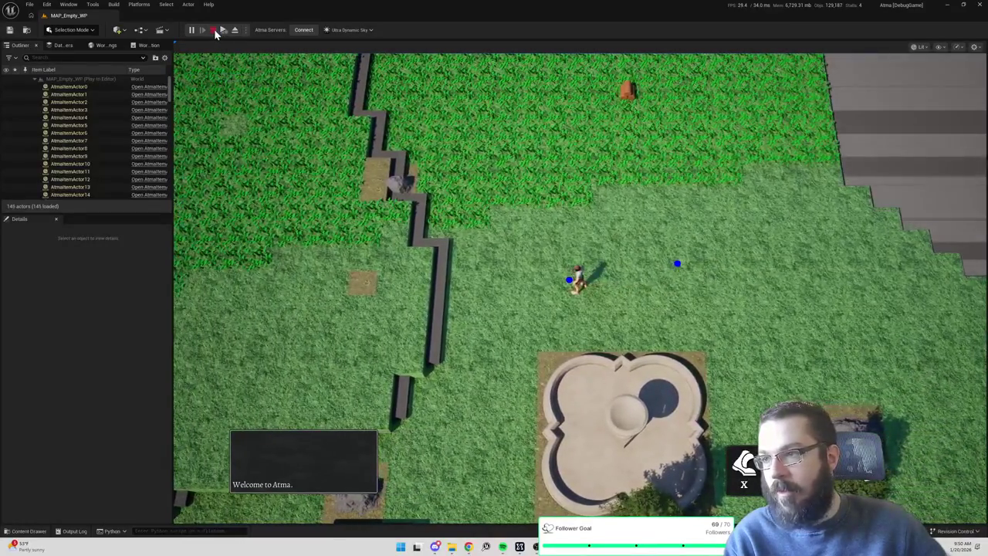
left_click(214, 30)
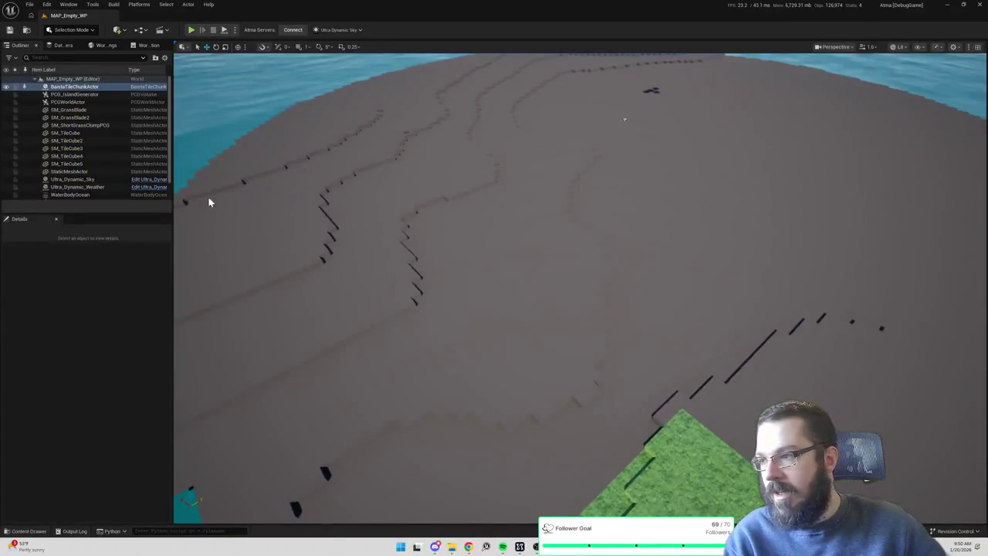
double_click(73, 87)
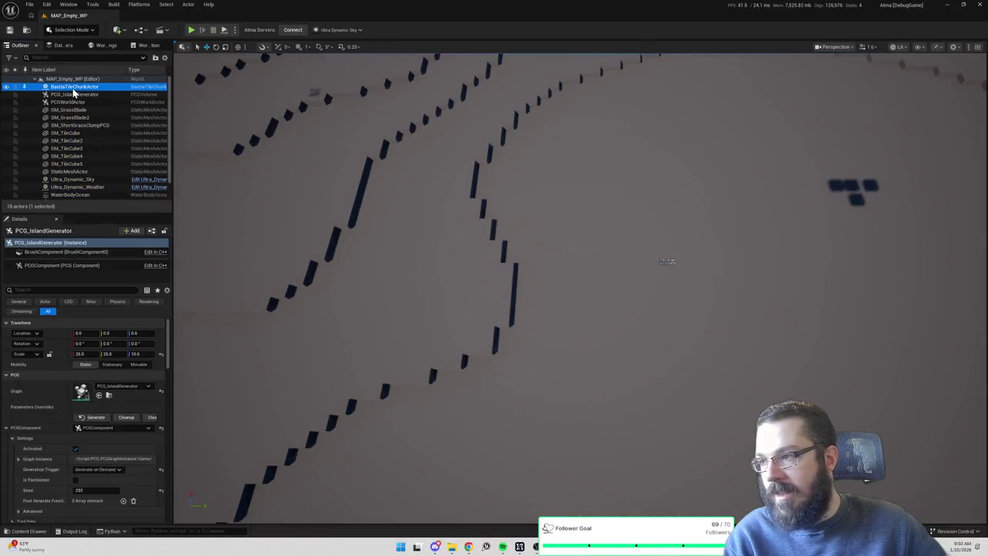
scroll(54, 384, "down", 5)
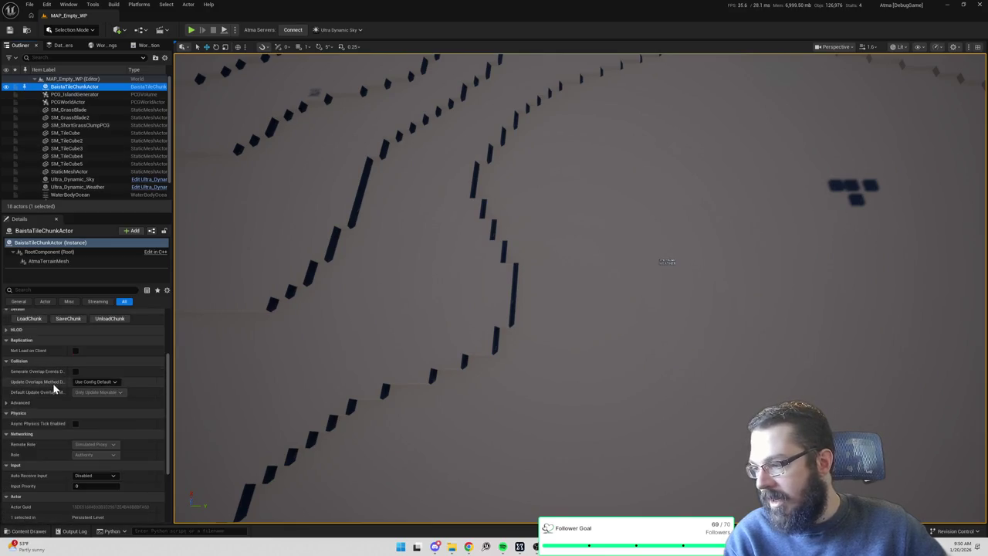
scroll(62, 421, "up", 5)
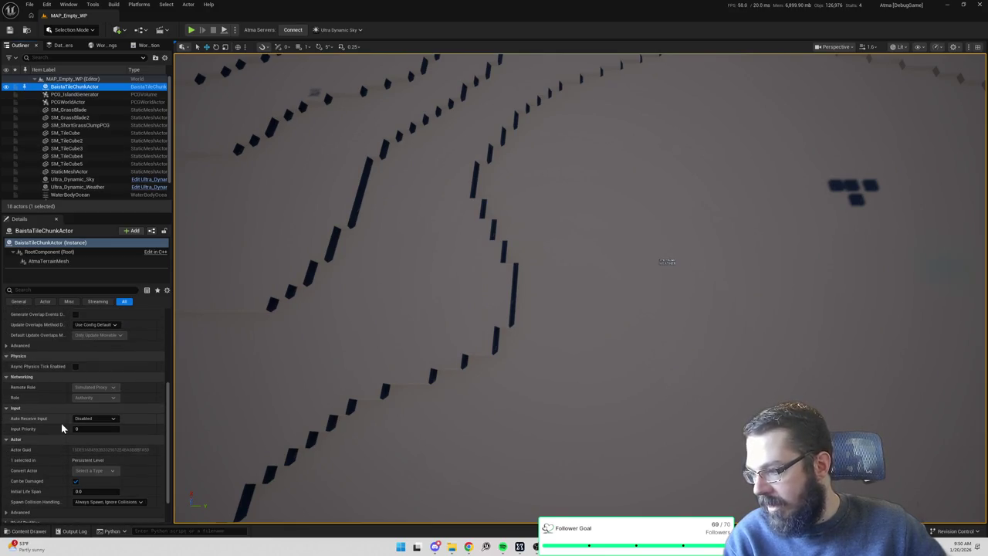
Add one Solo Sections entry (index 0) on the AtmaTerrainMesh component.
left_click(68, 410)
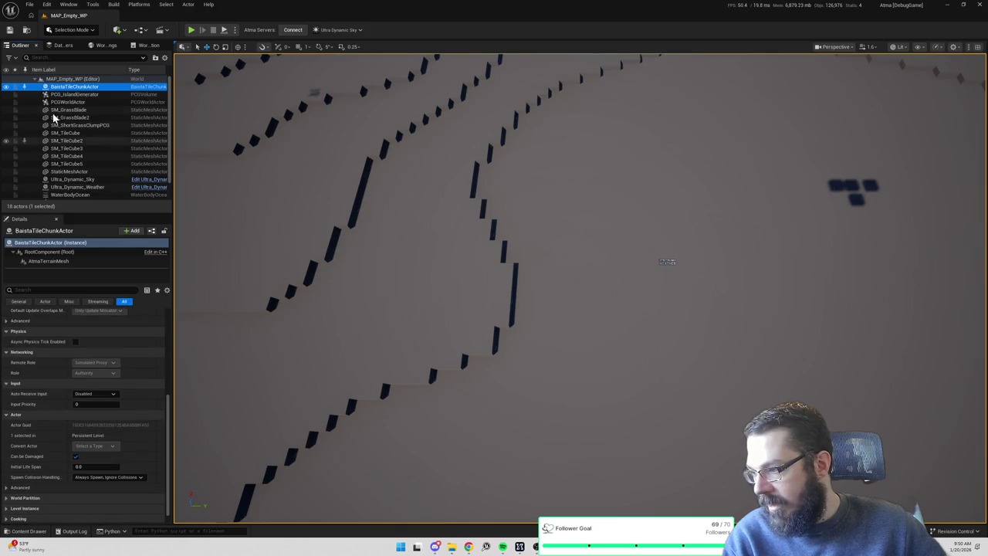
left_click(77, 261)
scroll(70, 393, "down", 3)
left_click(96, 364)
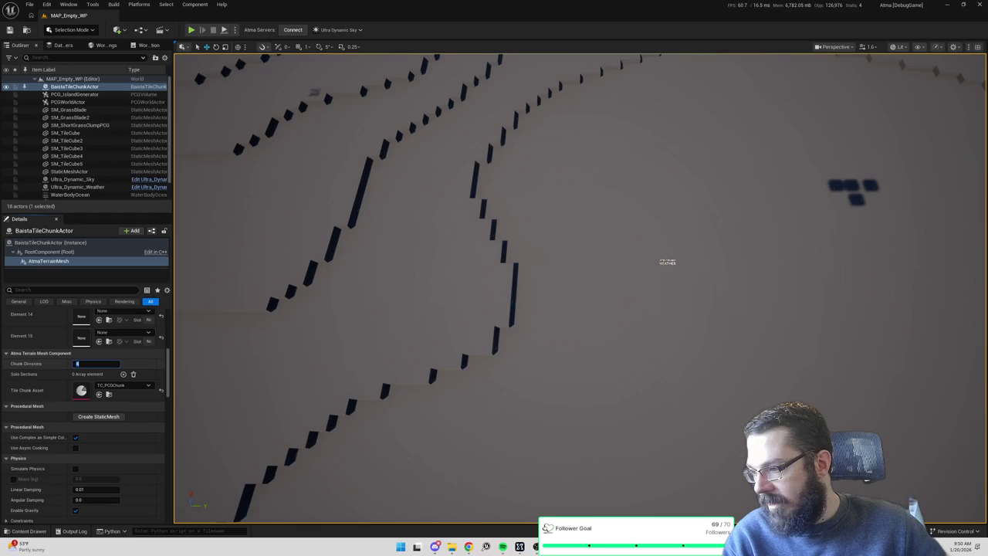
left_click(123, 373)
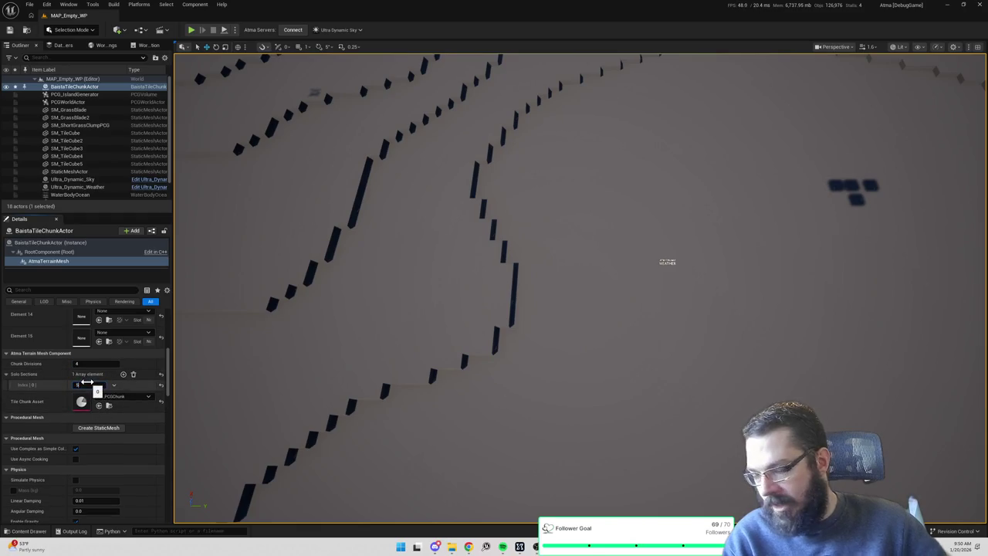
scroll(82, 408, "down", 4)
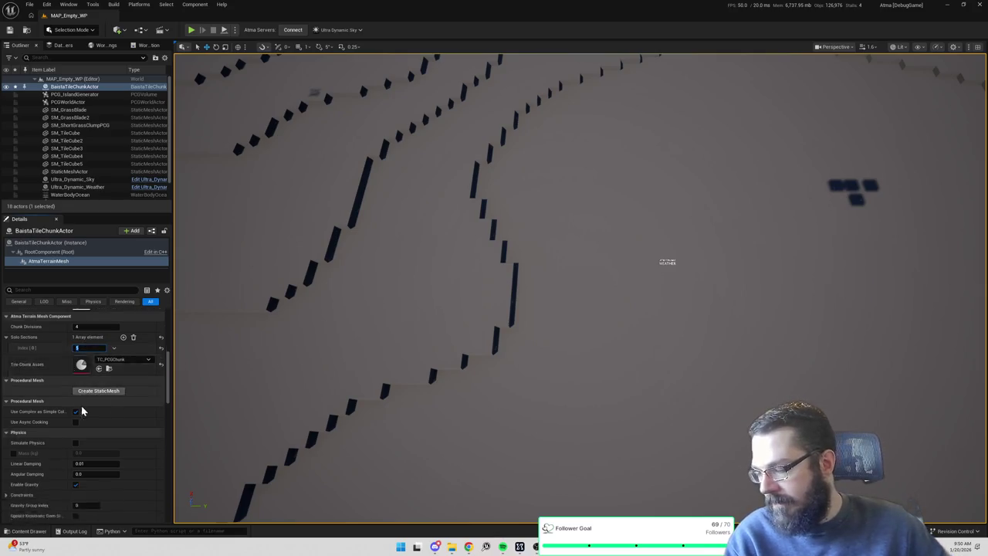
Clear the log, regenerate and frame the mesh, and read its 0.004-second generation time.
left_click(77, 532)
right_click(320, 333)
left_click(363, 351)
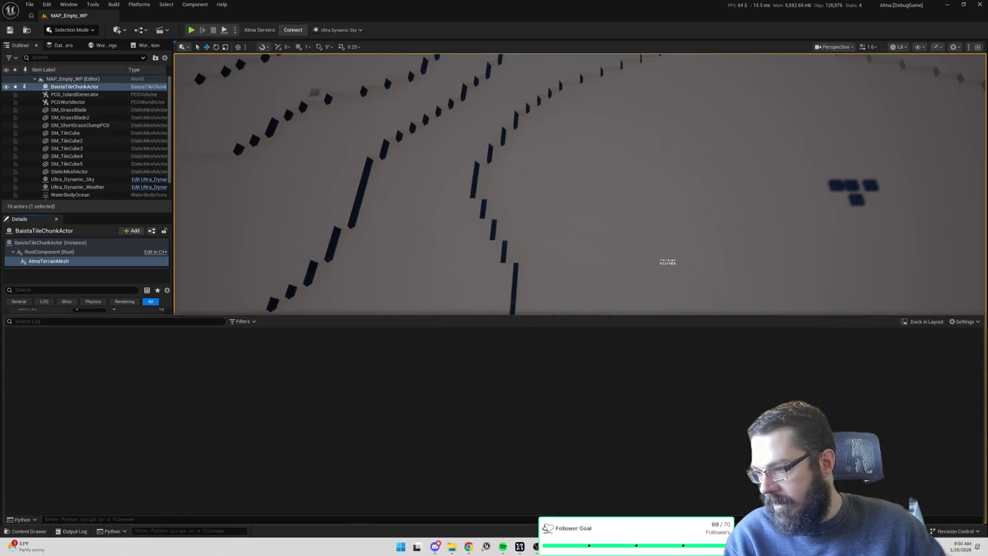
left_click(121, 283)
scroll(132, 423, "up", 3)
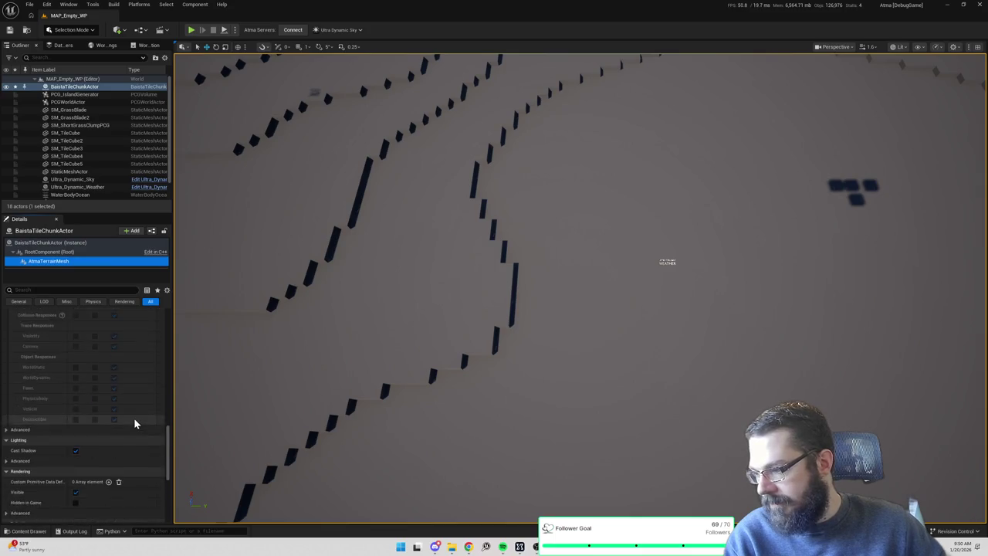
scroll(97, 423, "down", 3)
left_click(33, 391)
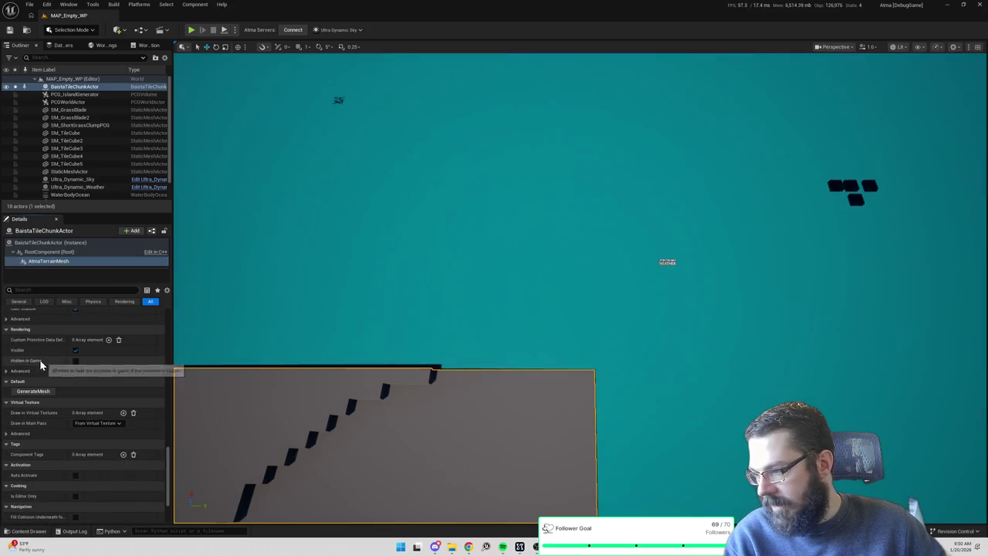
key("f")
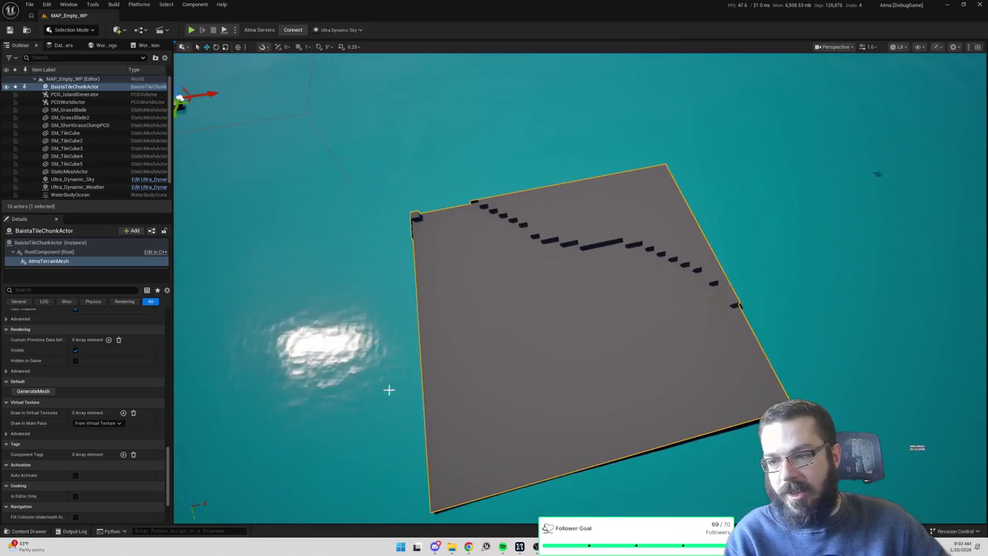
left_click(73, 531)
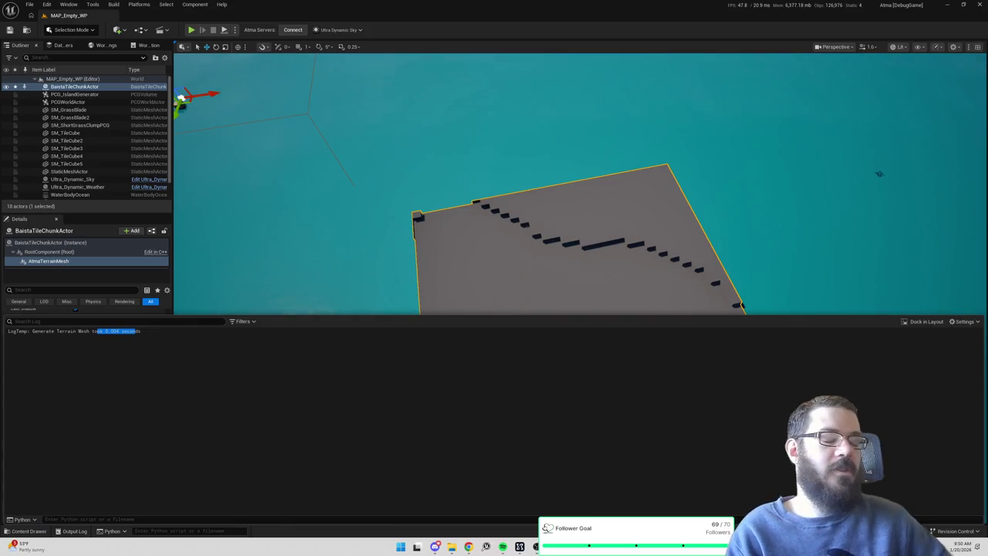
left_click(116, 330)
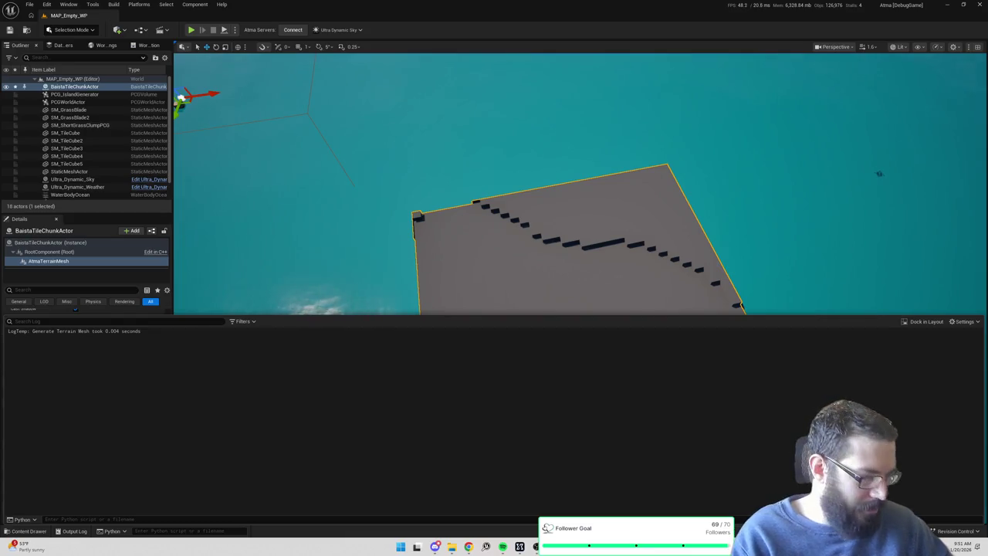
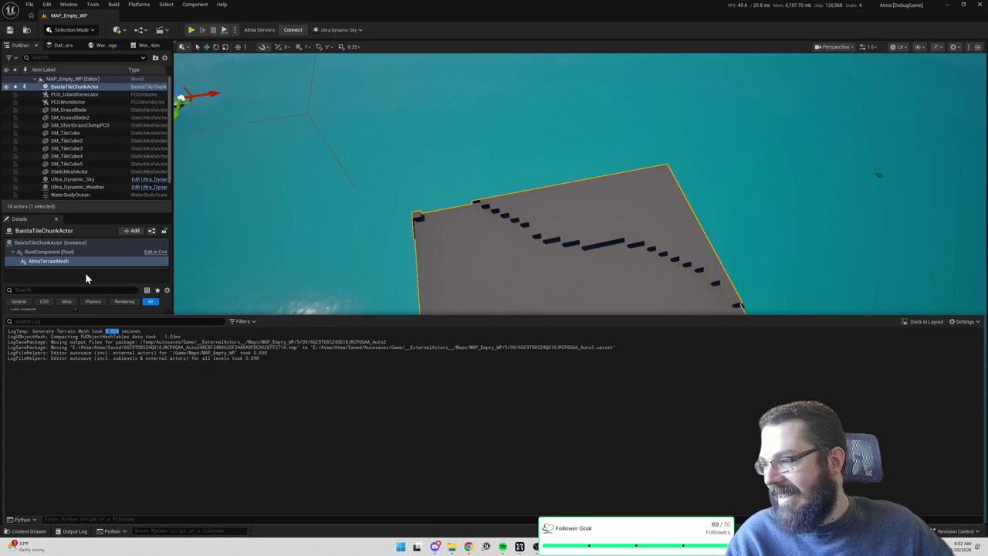
Select the AtmaTerrainMesh component, cancel its rename, and review its Physics and Collision properties.
left_click(55, 261)
left_click(57, 265)
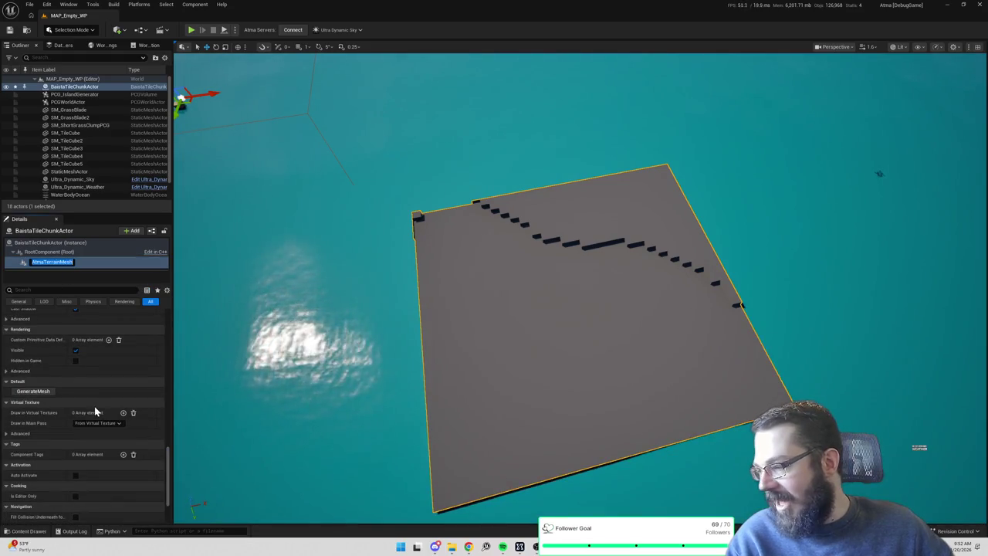
scroll(85, 429, "up", 1)
scroll(85, 426, "down", 5)
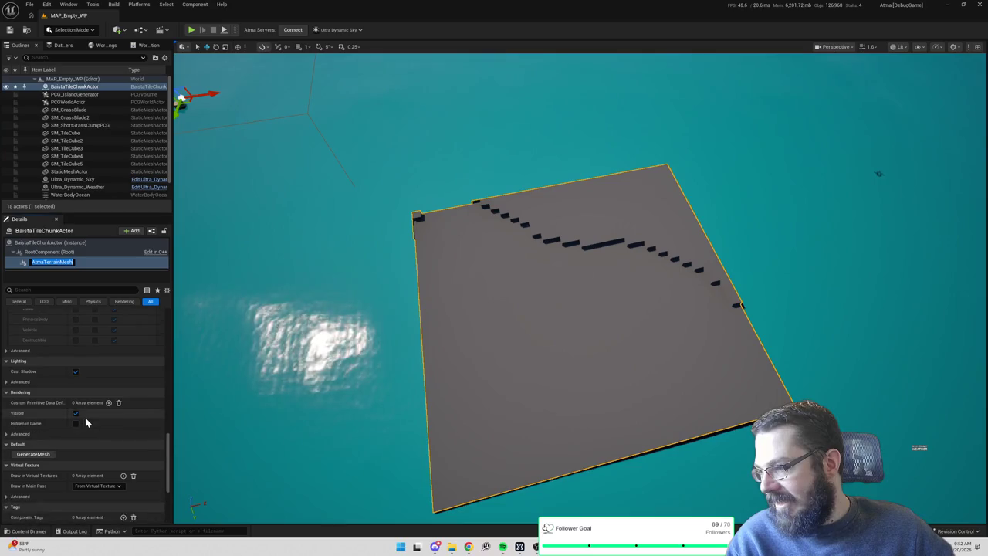
scroll(85, 413, "up", 10)
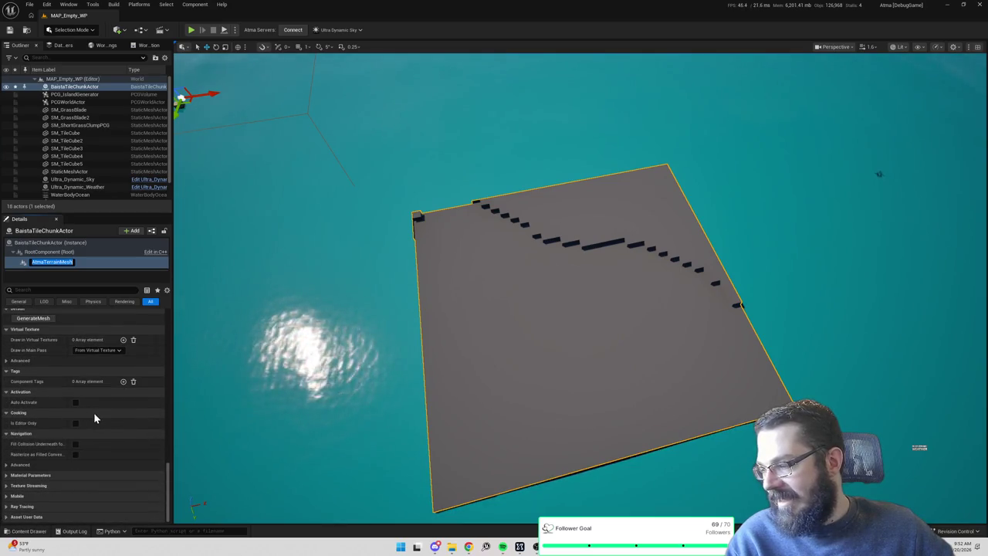
scroll(89, 402, "up", 12)
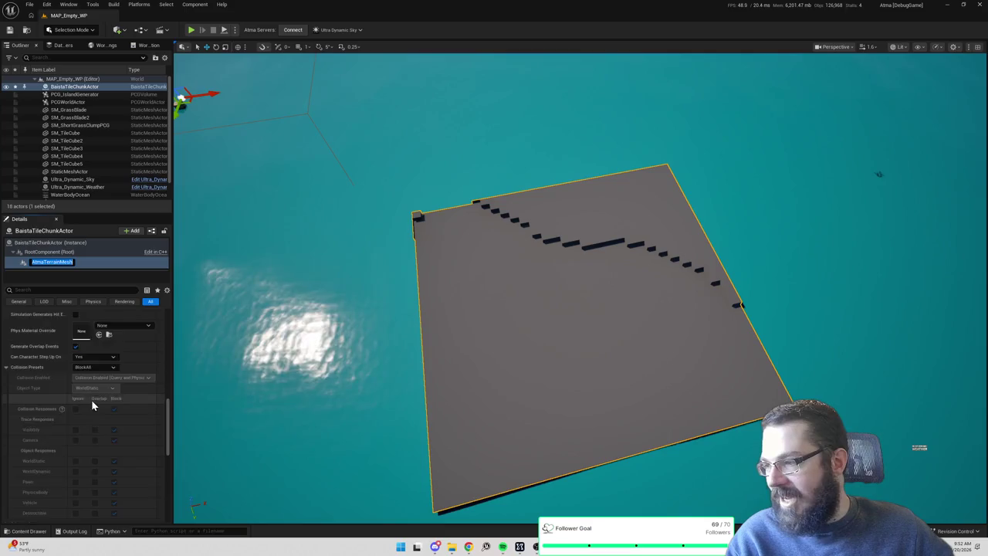
scroll(98, 372, "up", 2)
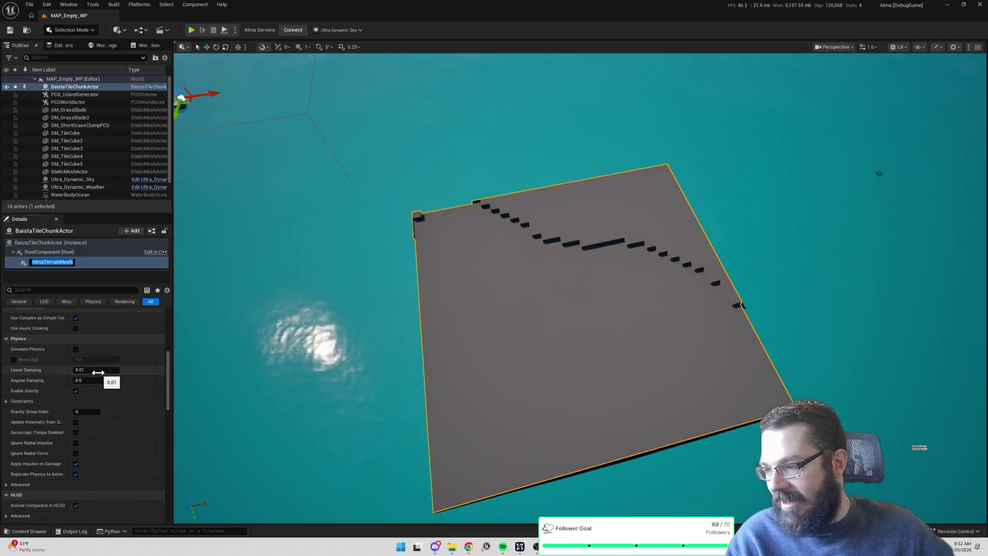
scroll(100, 376, "down", 12)
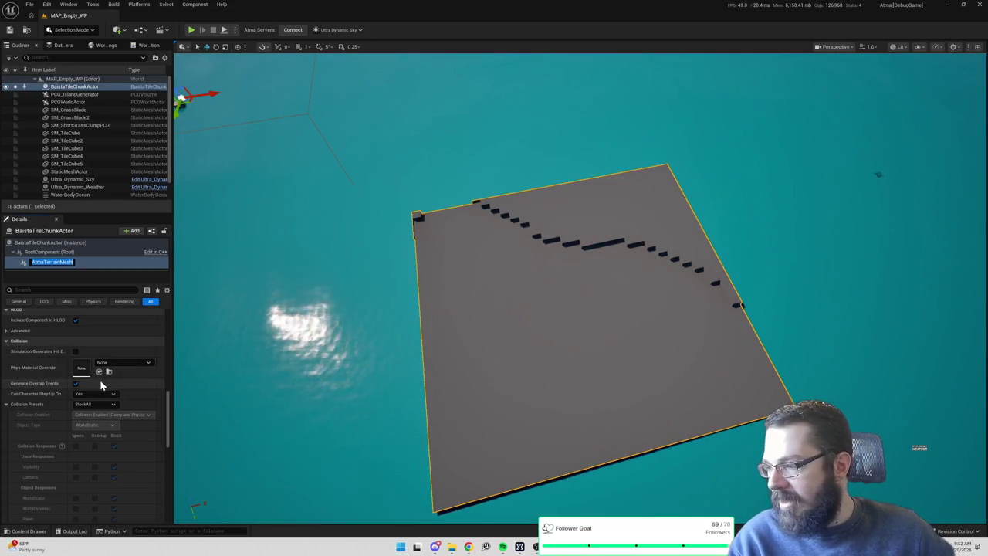
scroll(100, 379, "down", 15)
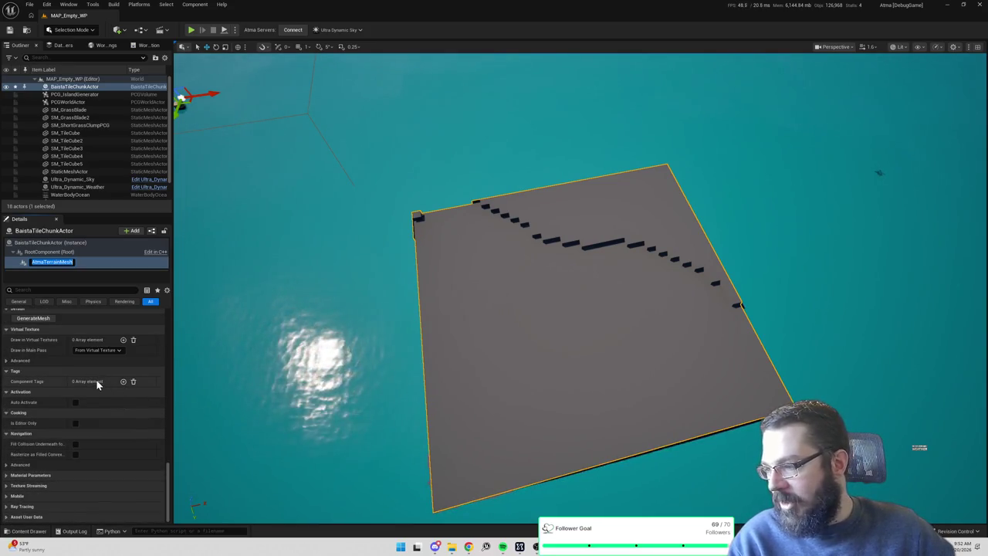
left_click(80, 269)
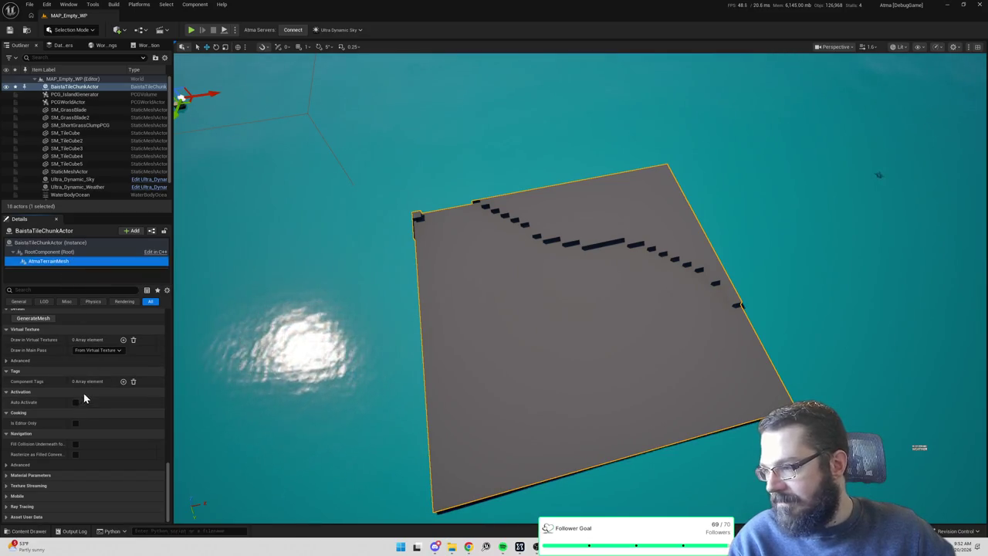
scroll(85, 390, "up", 12)
scroll(85, 386, "up", 5)
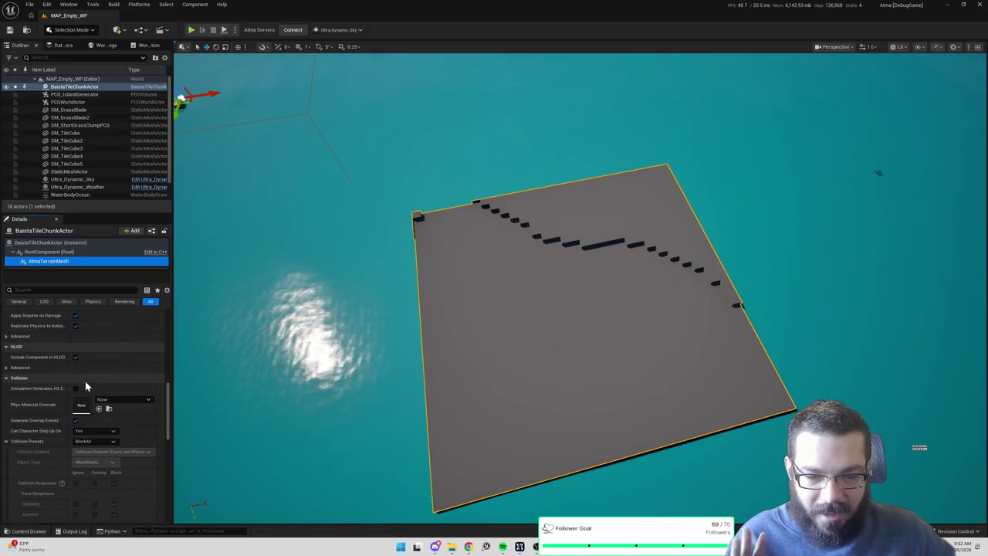
Start Play In Editor and walk the character left past the fountain onto the dirt block.
left_click(192, 31)
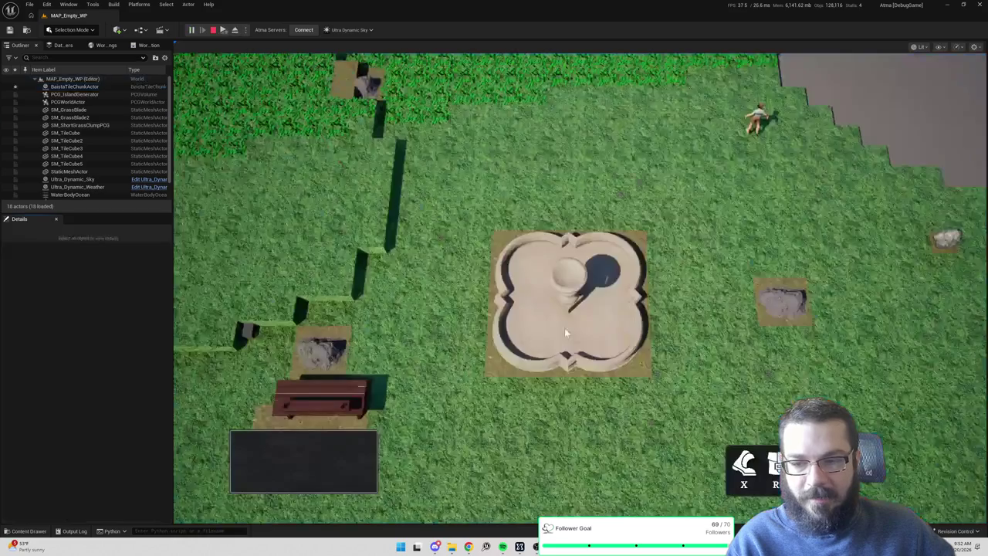
key("a")
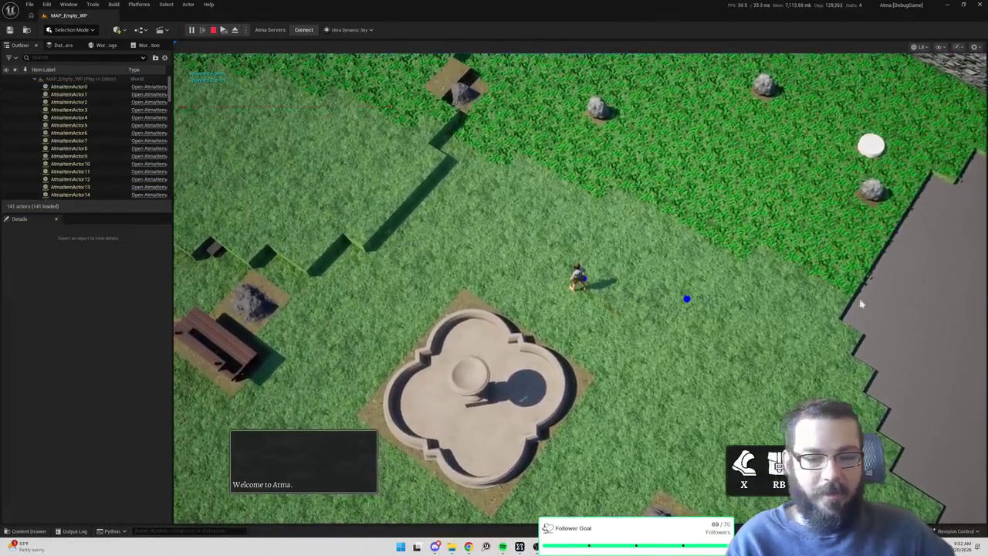
key("w")
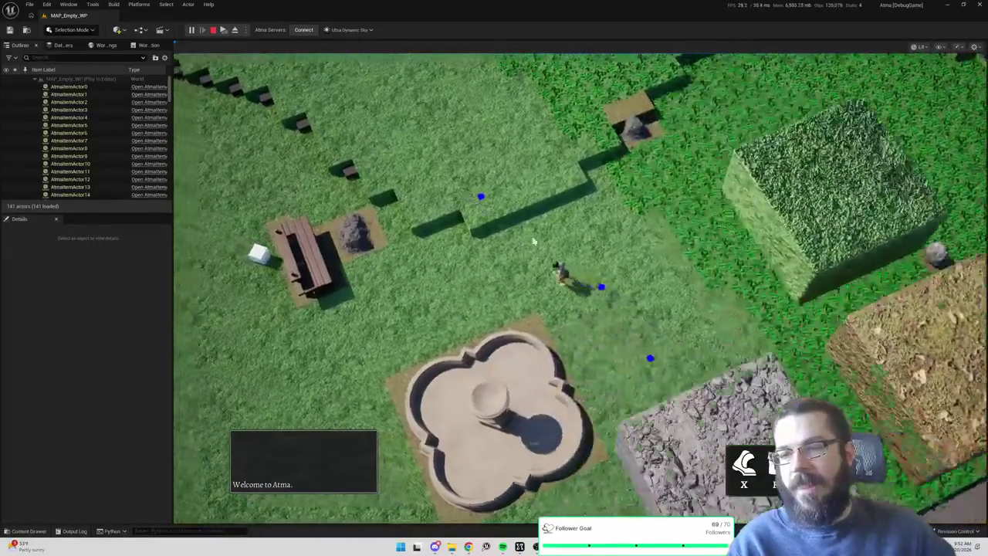
key("d")
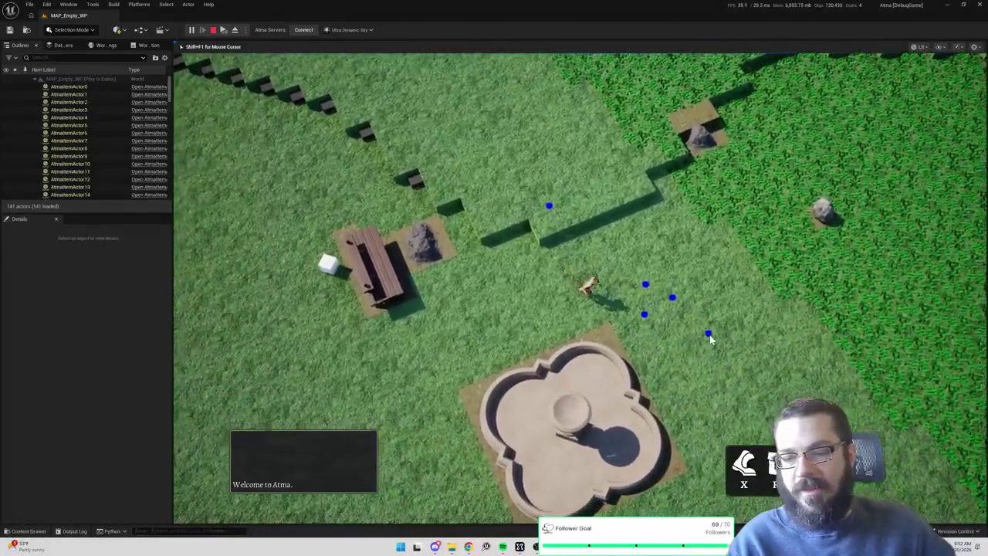
key("d")
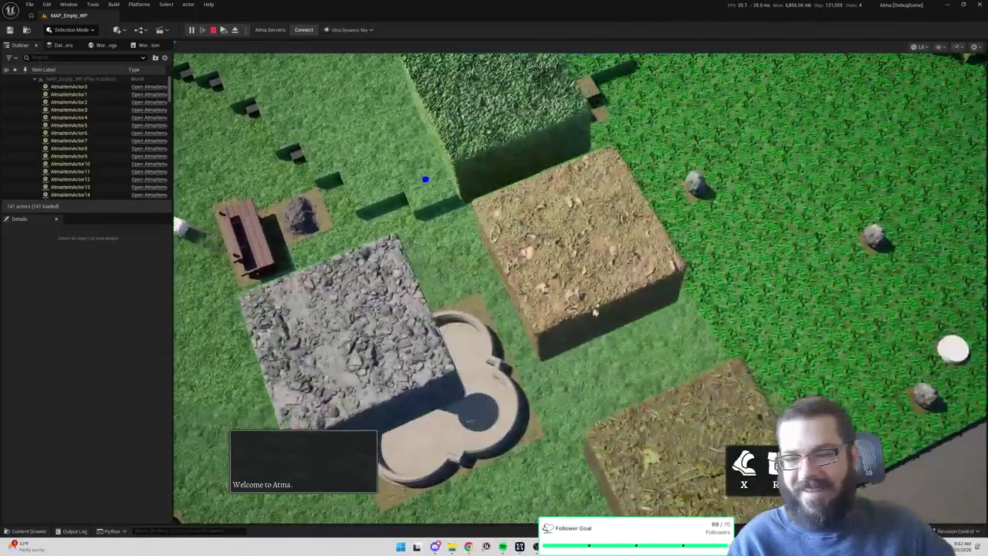
Walk the character past the stepped wall, then click-move it to spots on the grass.
key("s")
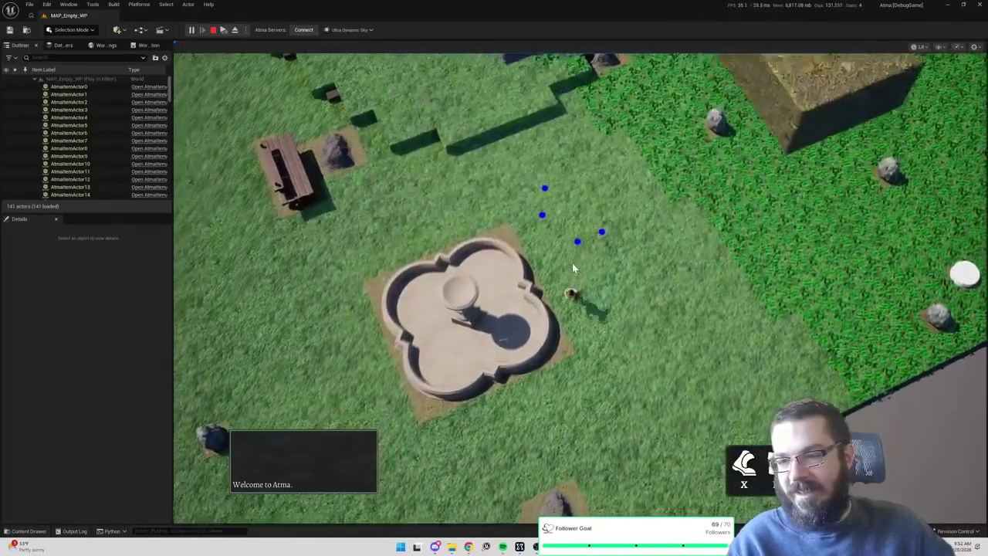
key("w")
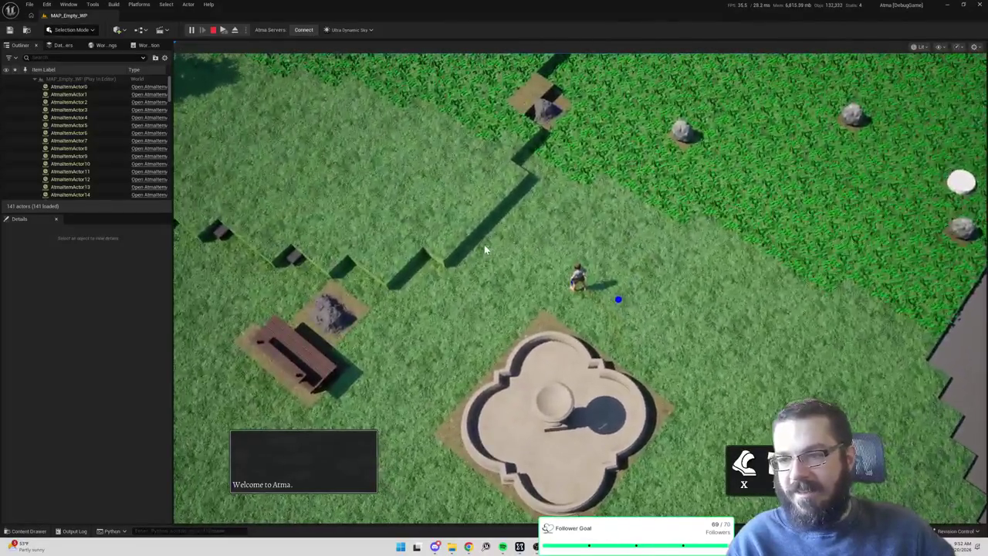
key("w")
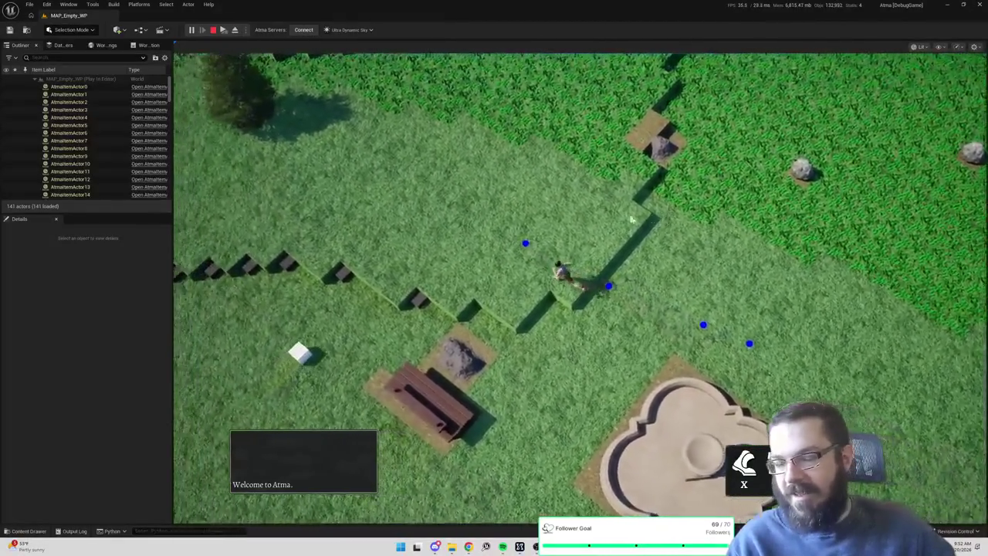
key("w")
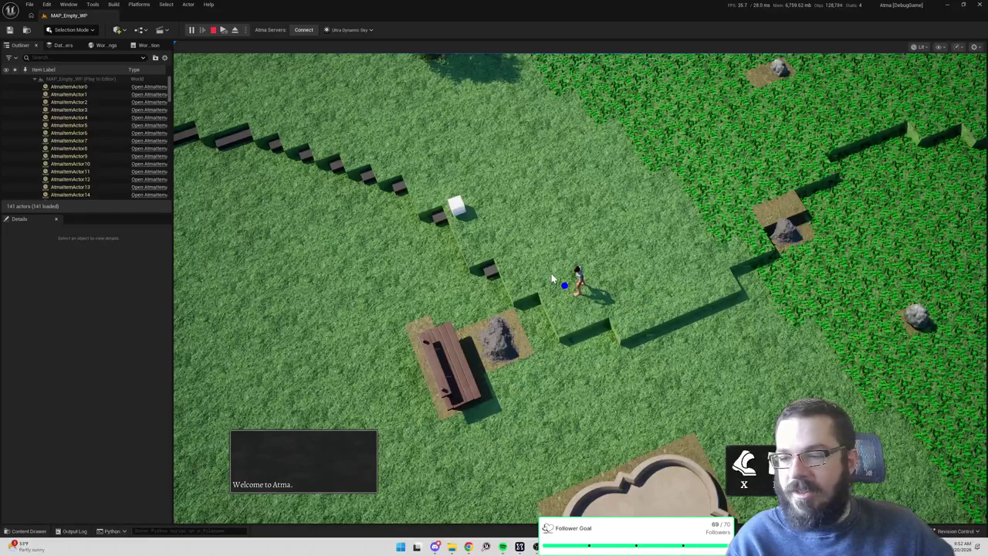
left_click(639, 324)
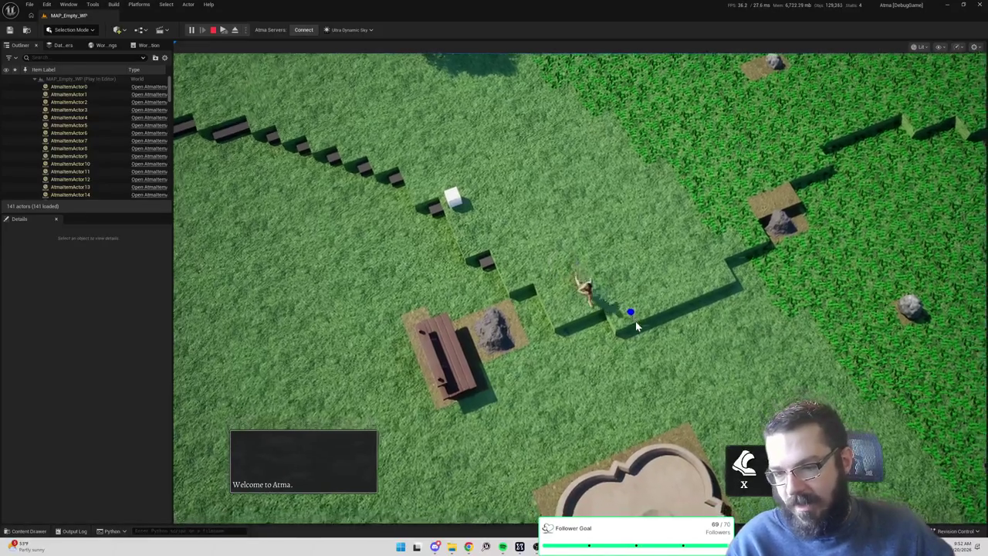
left_click(650, 354)
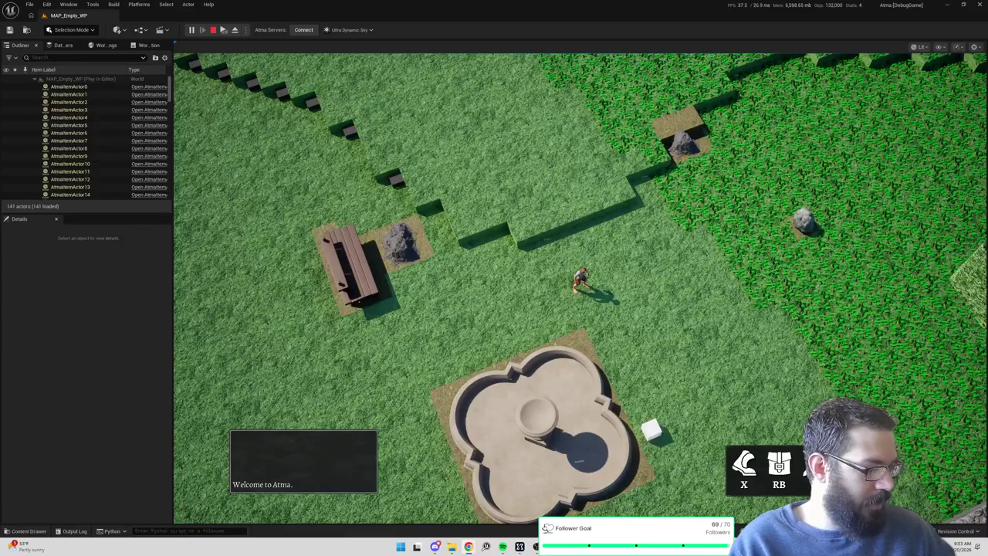
Click-move the character across the grass, near the wall, and past the fountain.
left_click(540, 208)
scroll(504, 202, "up", 3)
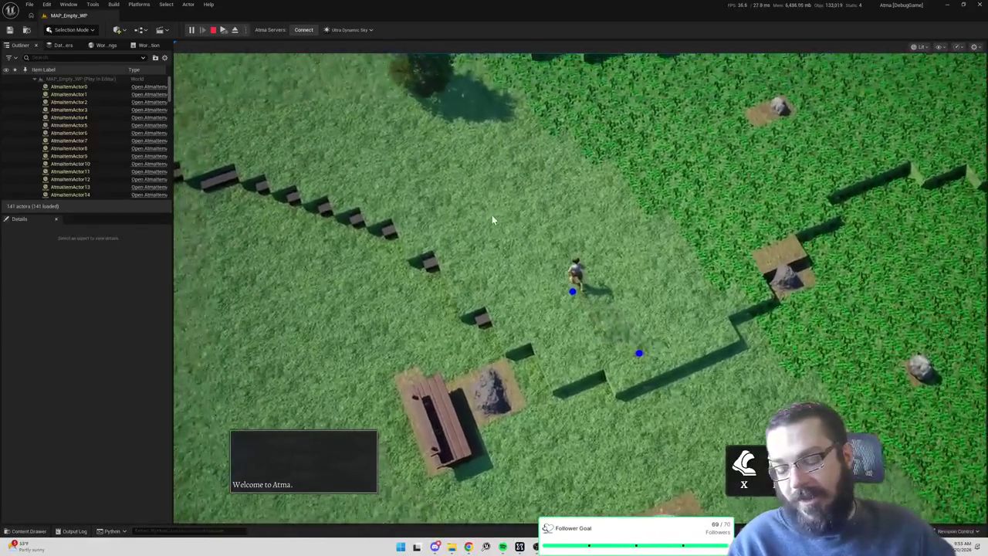
left_click(477, 260)
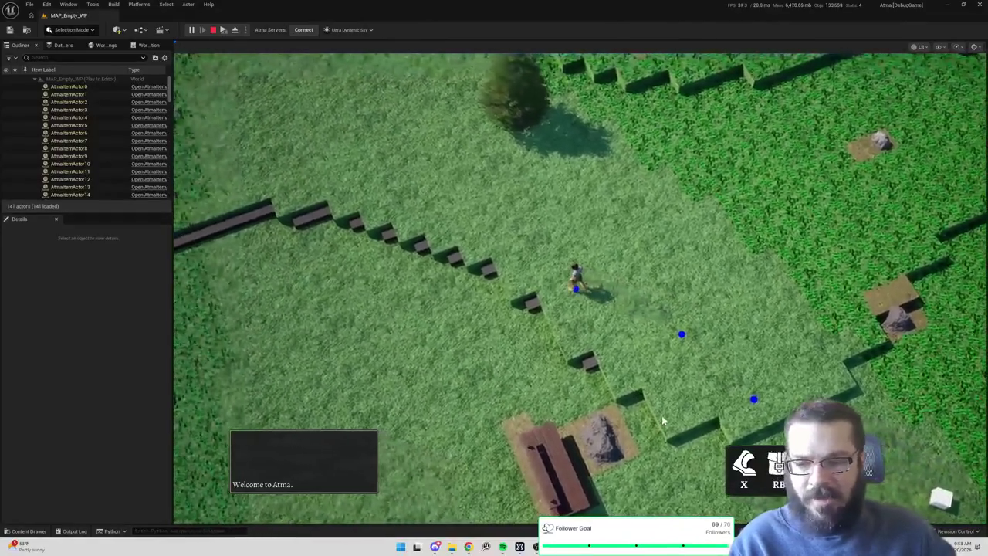
left_click(655, 403)
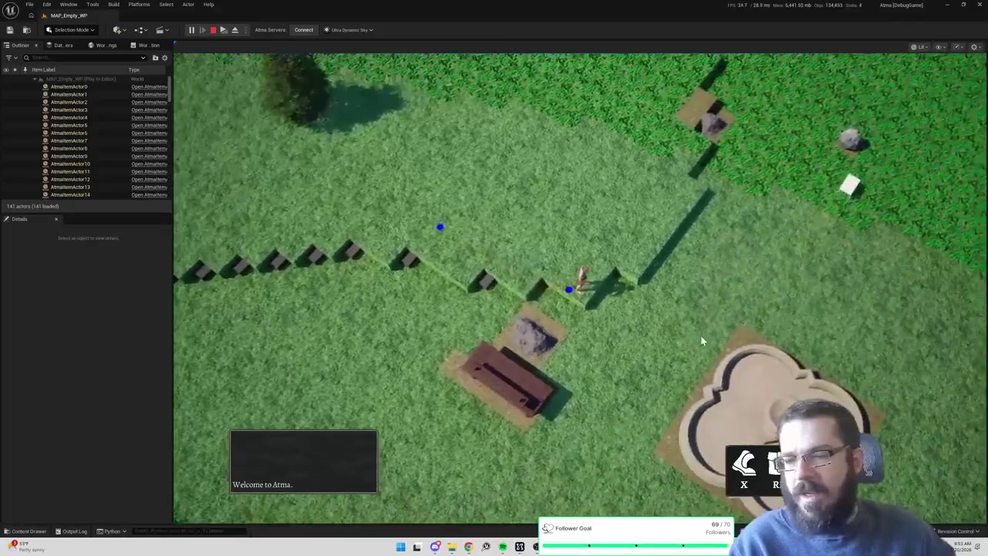
left_click(689, 294)
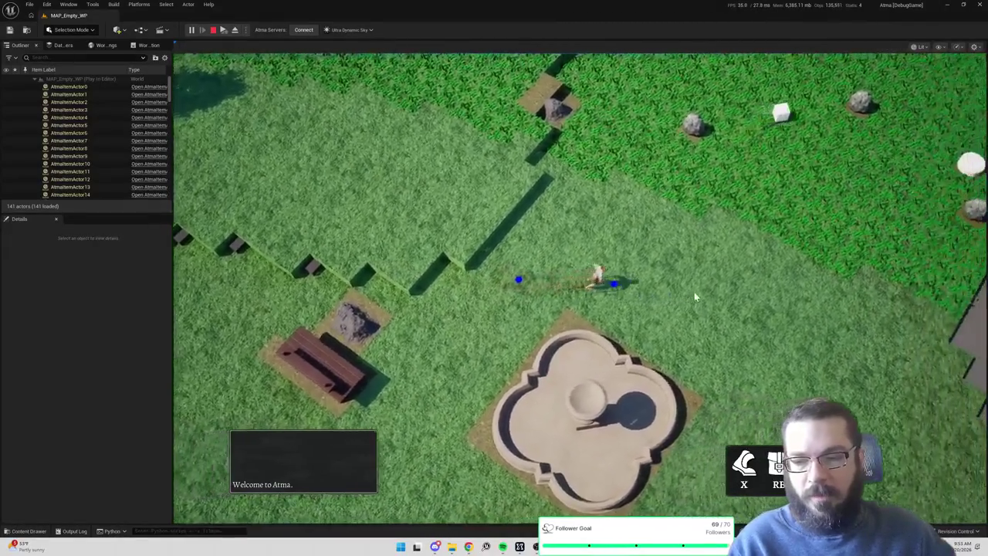
left_click(694, 291)
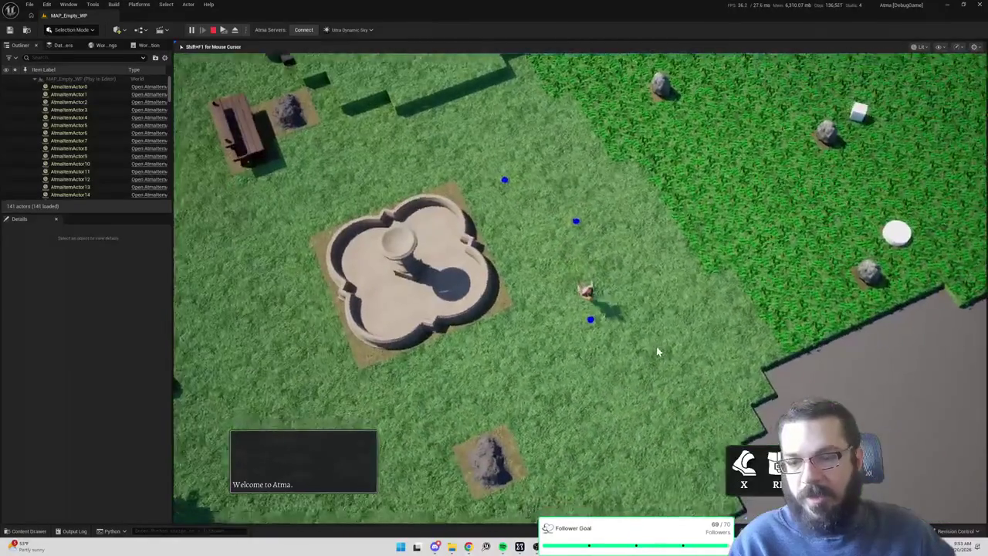
left_click(461, 359)
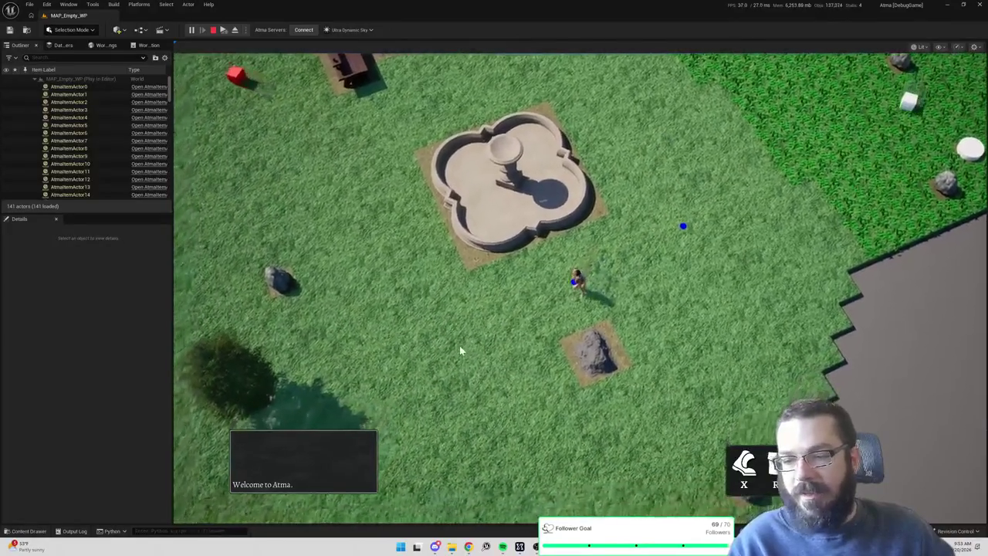
left_click(460, 345)
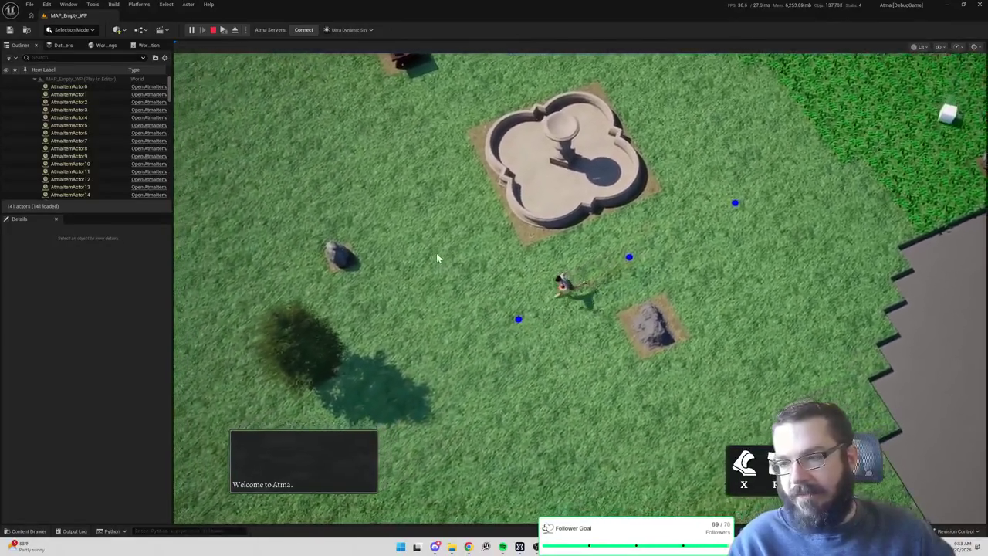
left_click(436, 253)
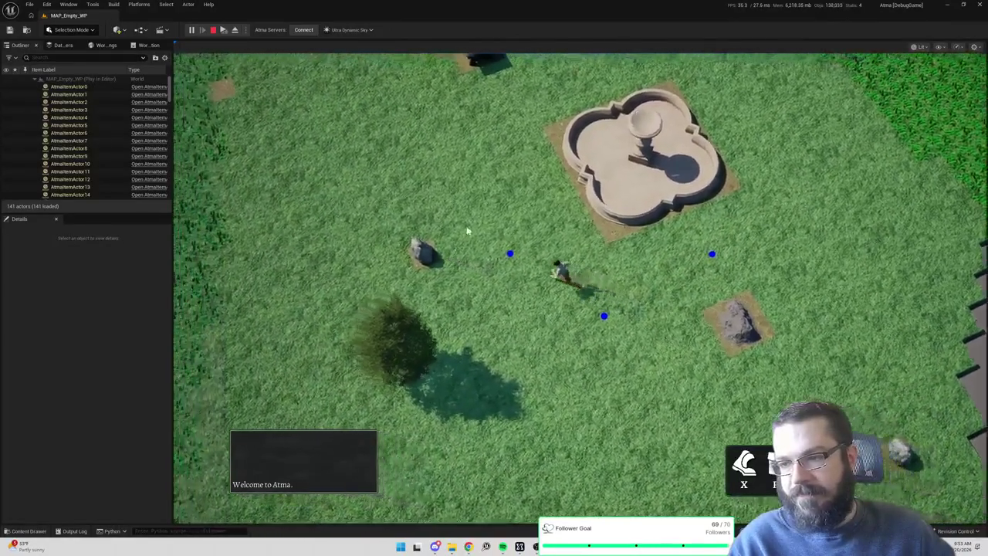
Walk the character up-left toward the fence line and across the field, then stop playing.
left_click(483, 191)
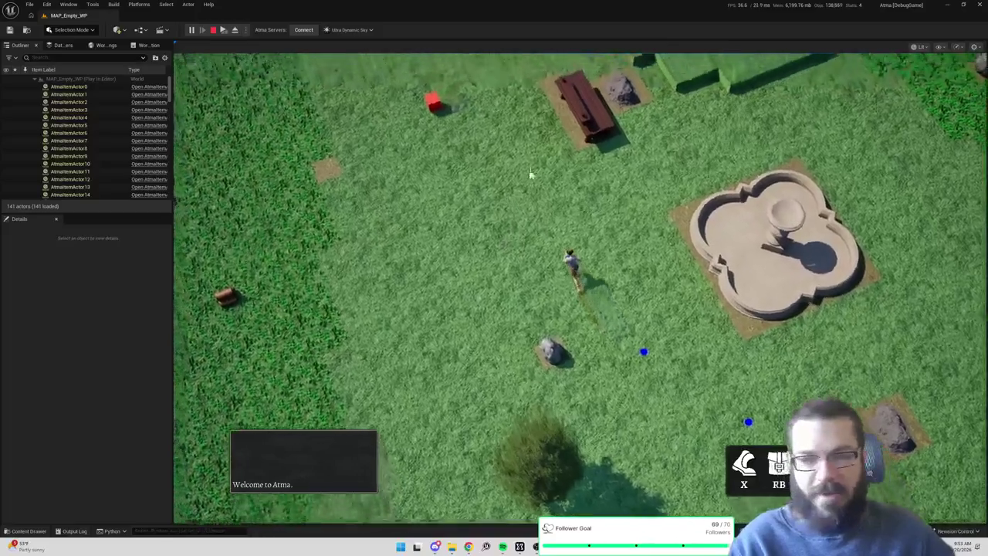
left_click(531, 175)
left_click(529, 167)
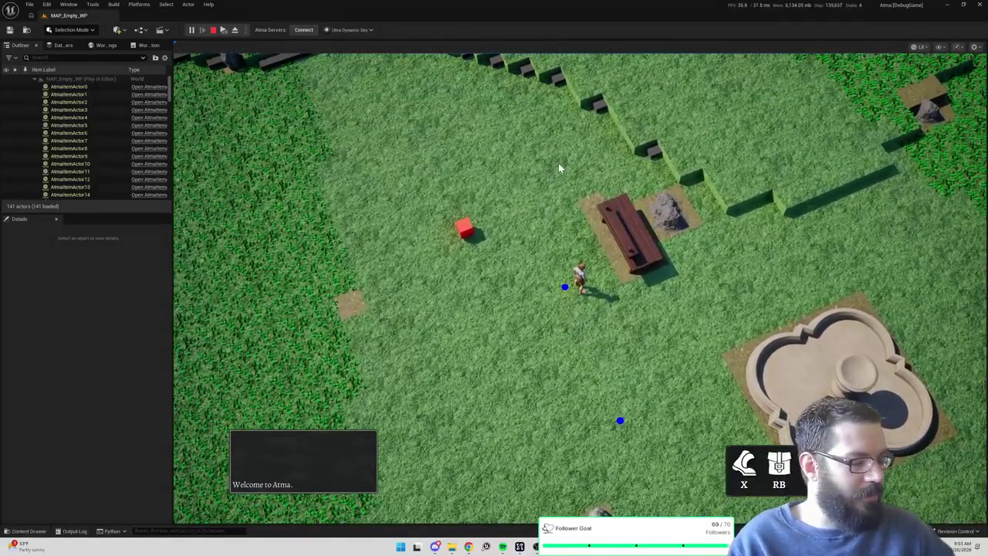
left_click(558, 163)
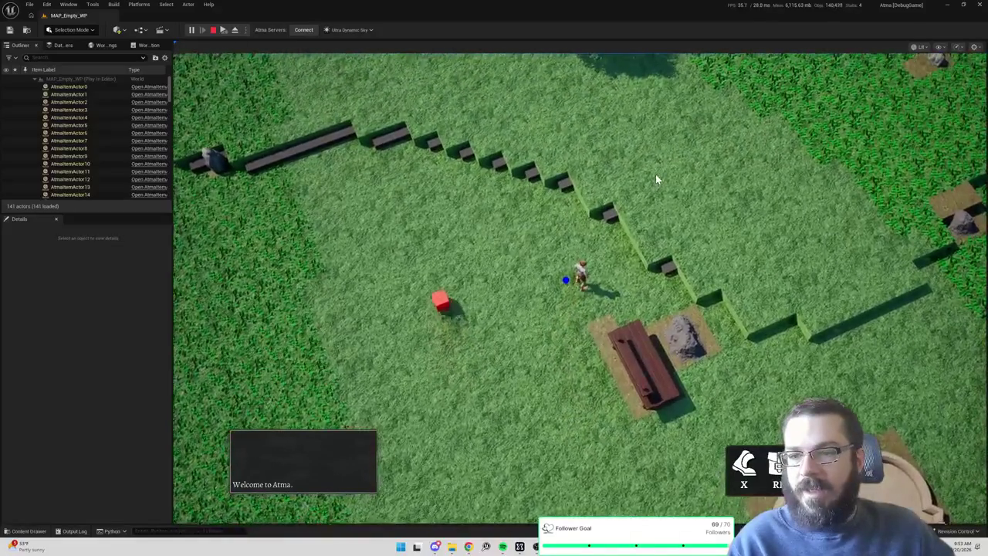
left_click(655, 178)
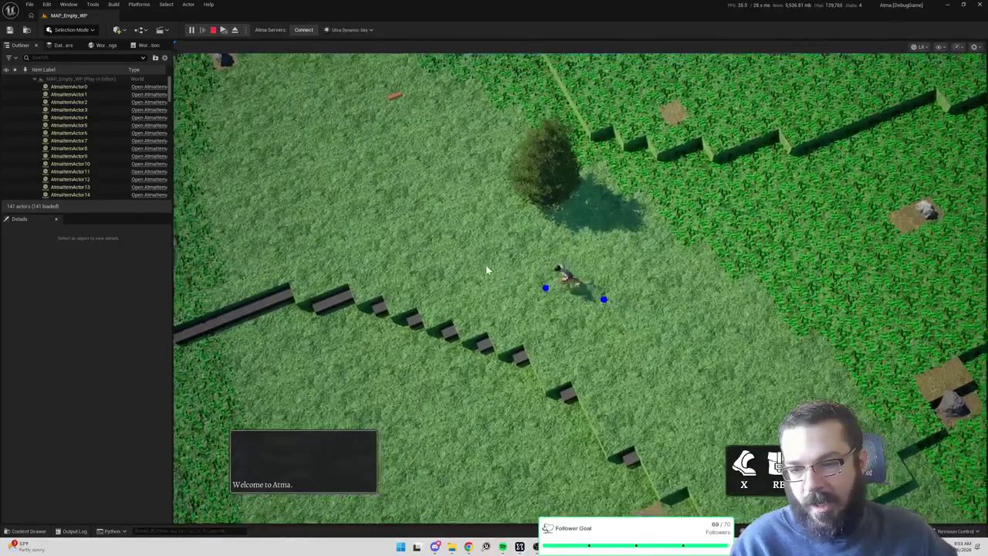
left_click(467, 262)
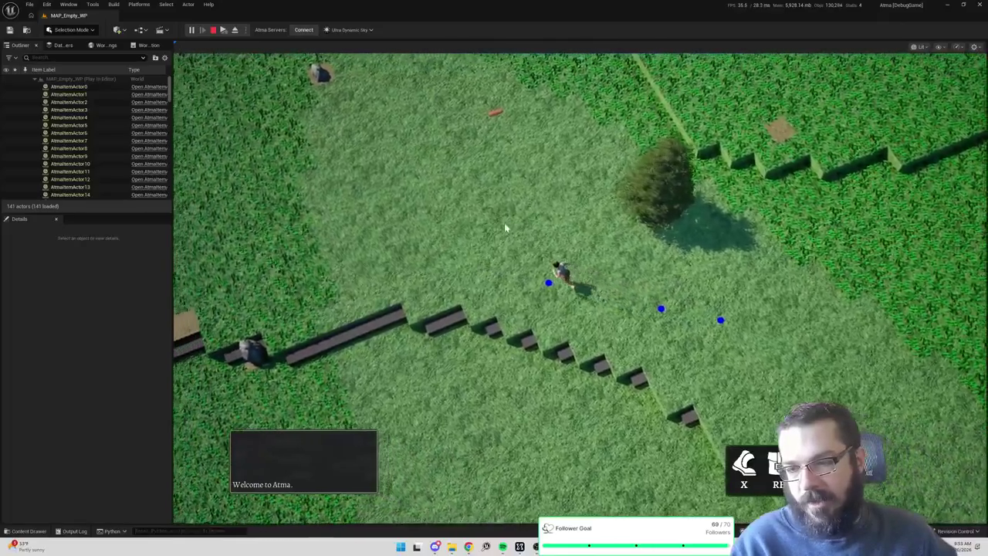
left_click(503, 210)
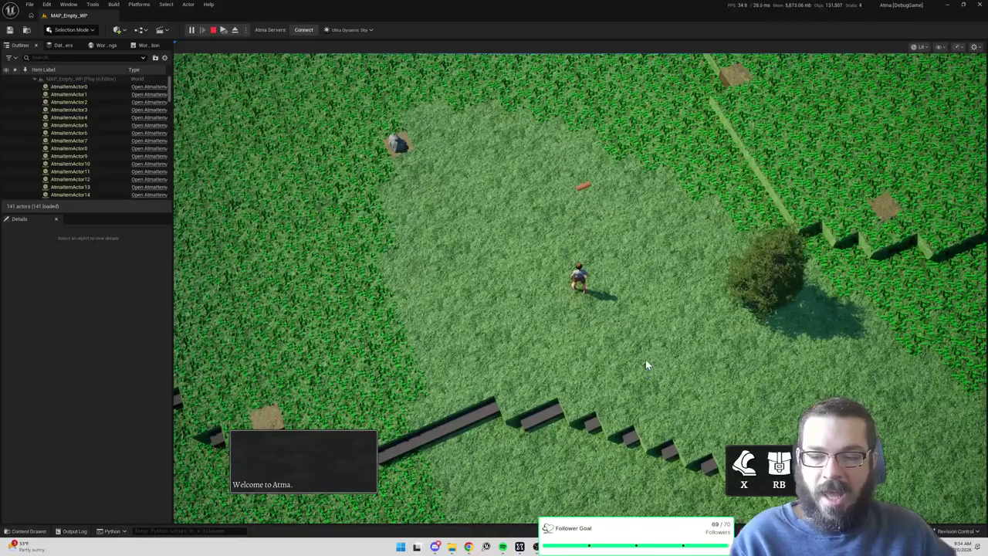
left_click(676, 339)
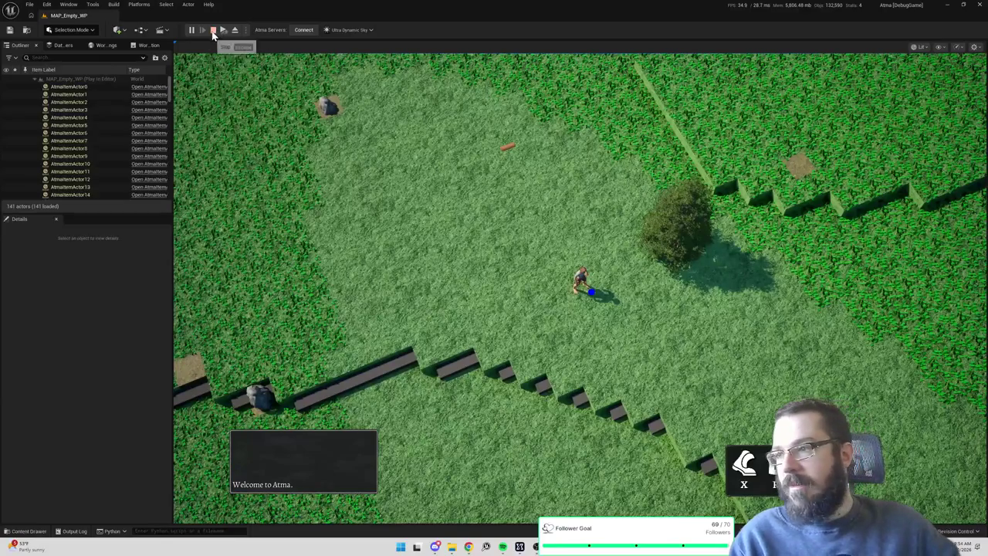
left_click(213, 29)
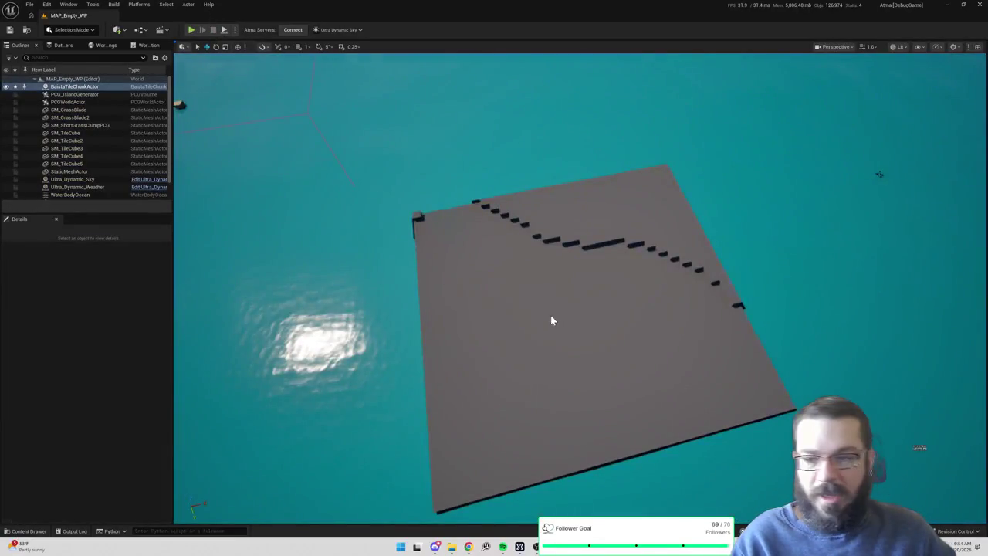
Select the BaistaTileChunkActor and run GenerateMesh on it.
left_click(550, 319)
scroll(122, 423, "down", 5)
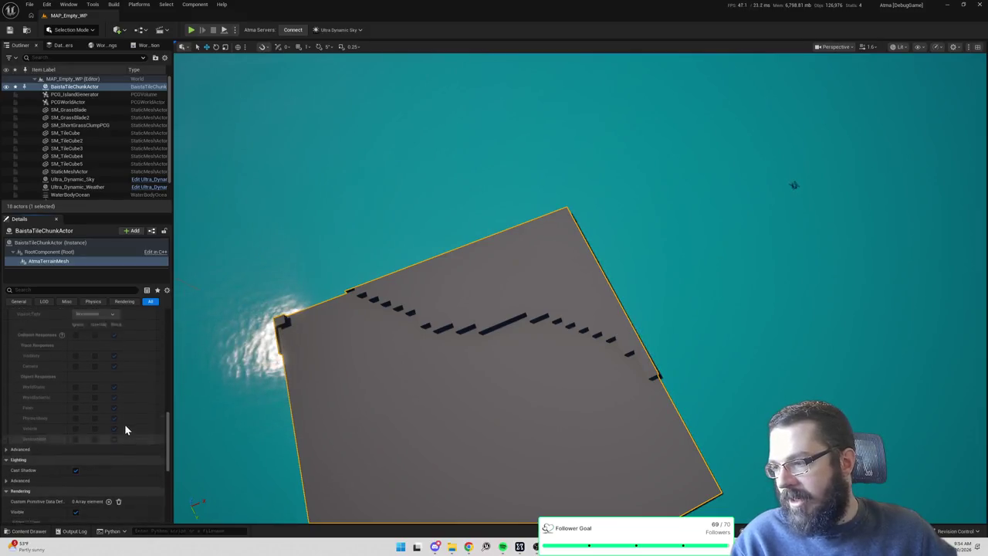
scroll(124, 424, "down", 3)
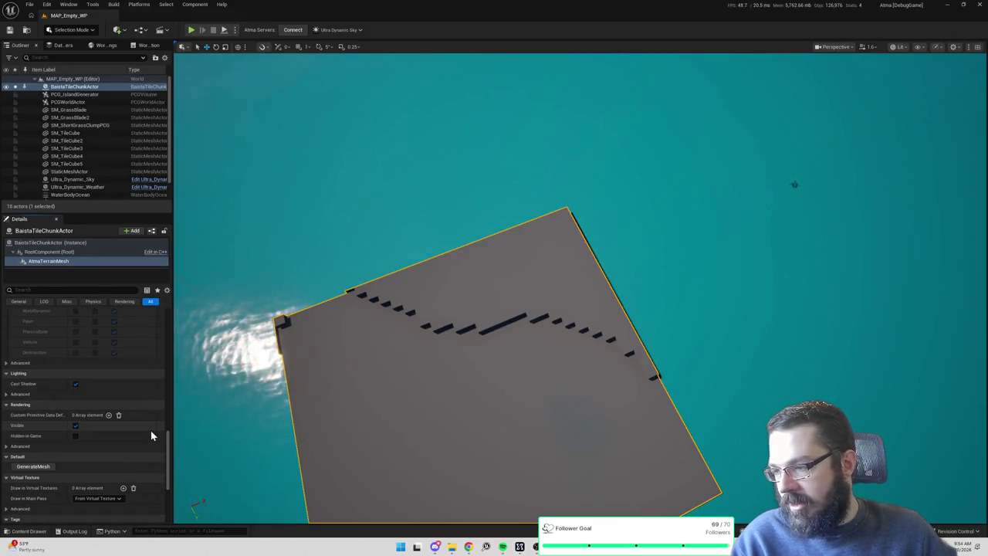
scroll(75, 428, "up", 1)
scroll(76, 422, "down", 5)
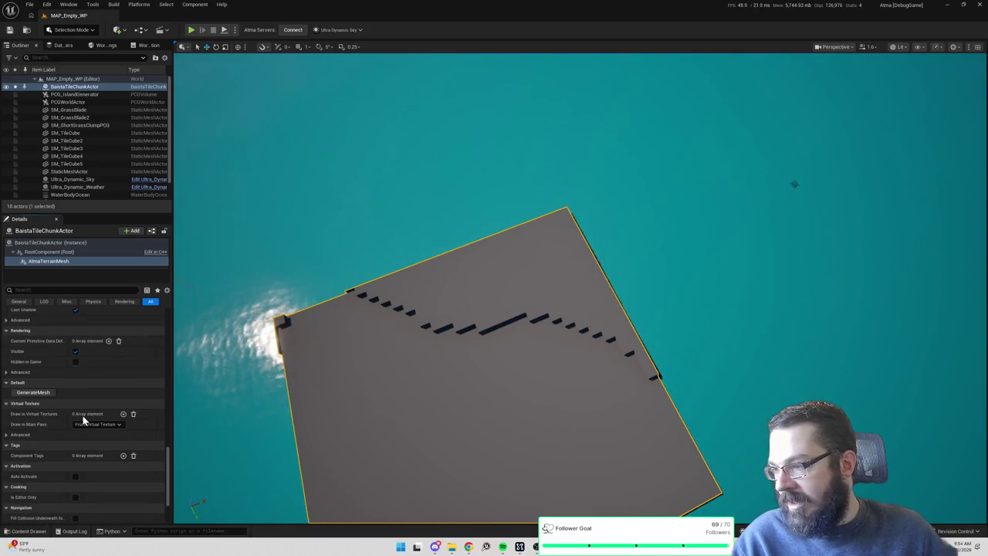
left_click(34, 356)
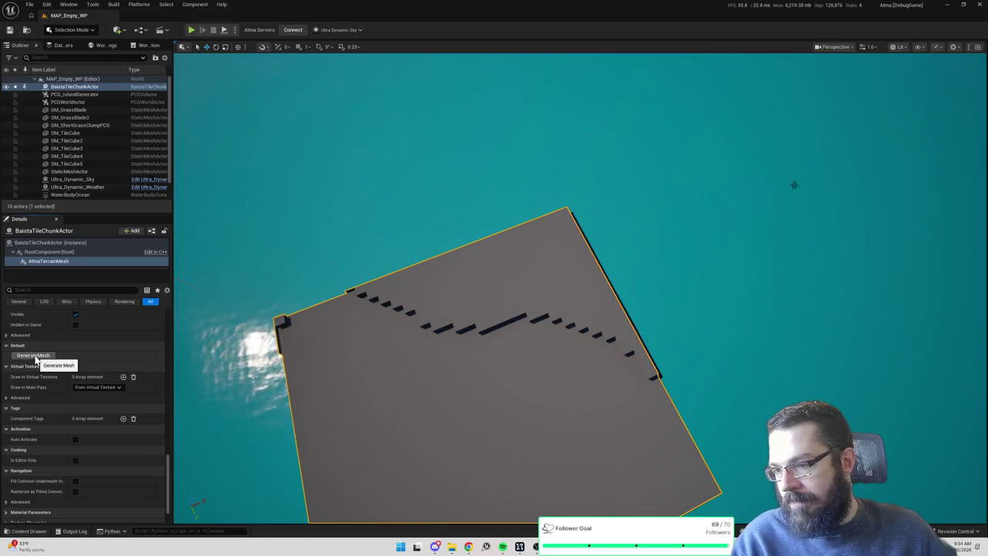
Remove the single Solo Sections entry and regenerate the mesh with all sections.
scroll(54, 382, "up", 4)
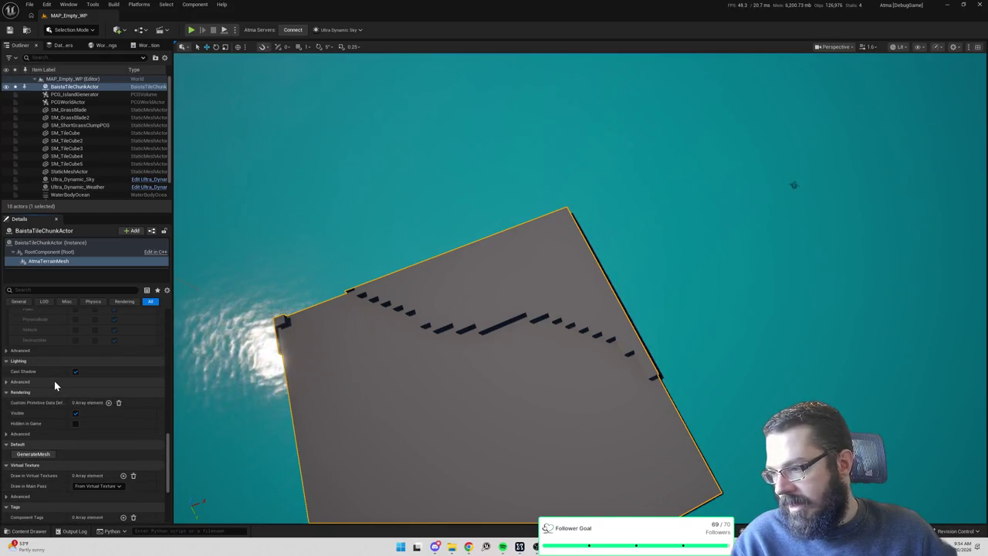
scroll(54, 381, "down", 5)
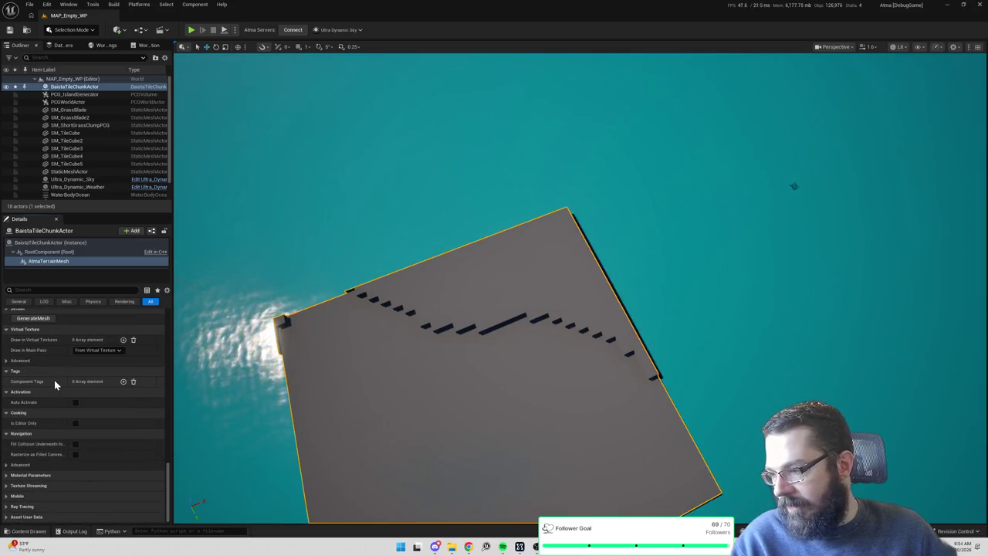
scroll(56, 386, "up", 4)
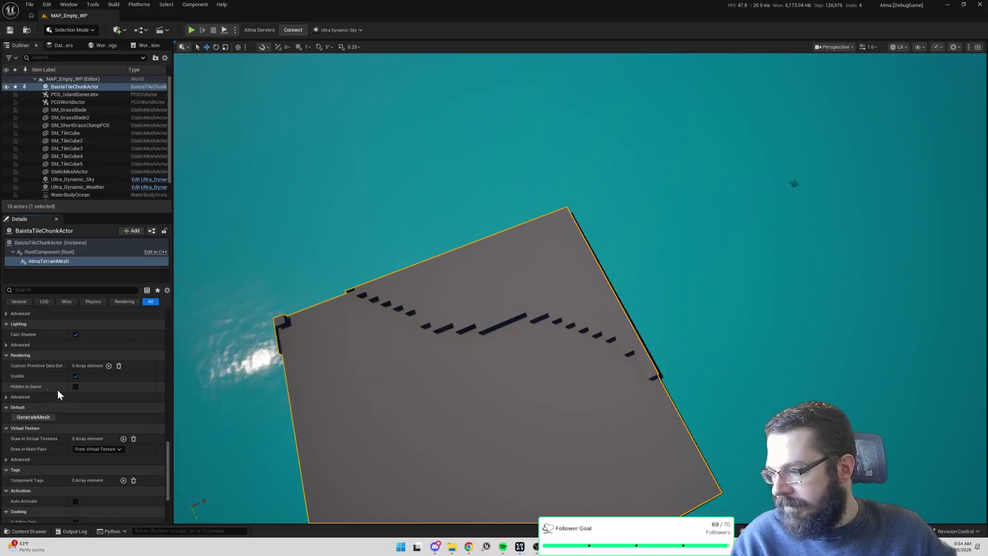
scroll(57, 389, "up", 1)
scroll(58, 390, "up", 10)
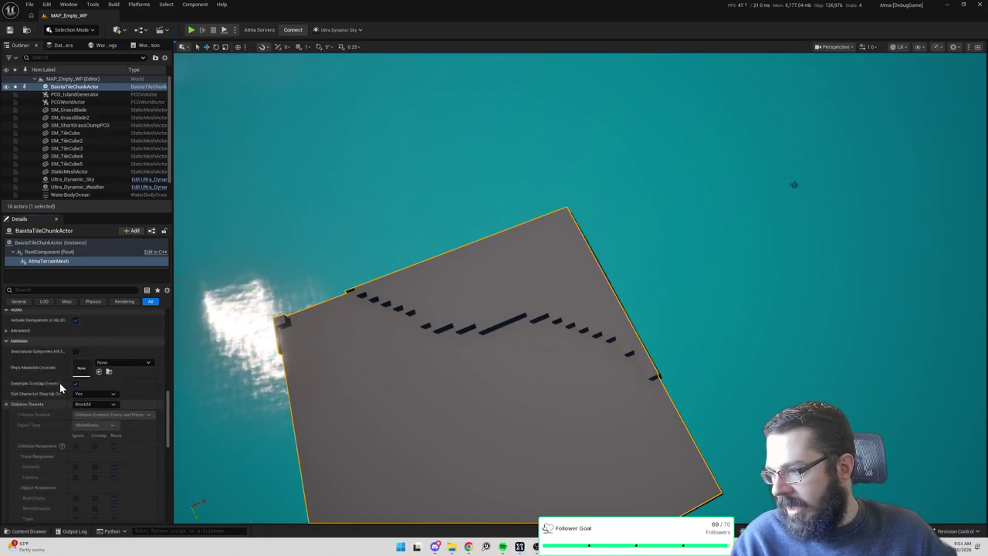
scroll(58, 393, "up", 4)
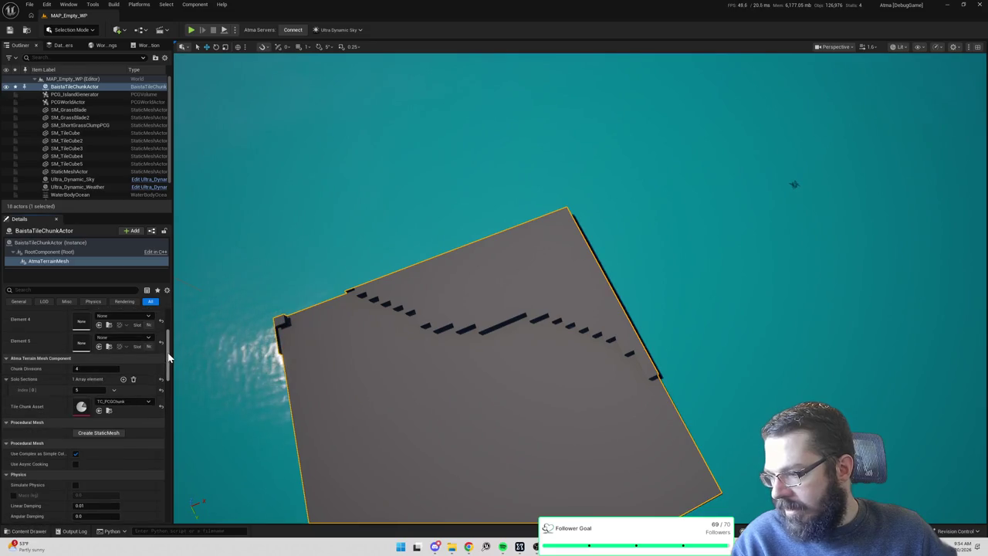
mouse_move(169, 357)
left_mouse_down()
mouse_move(171, 388)
mouse_move(174, 348)
left_mouse_up()
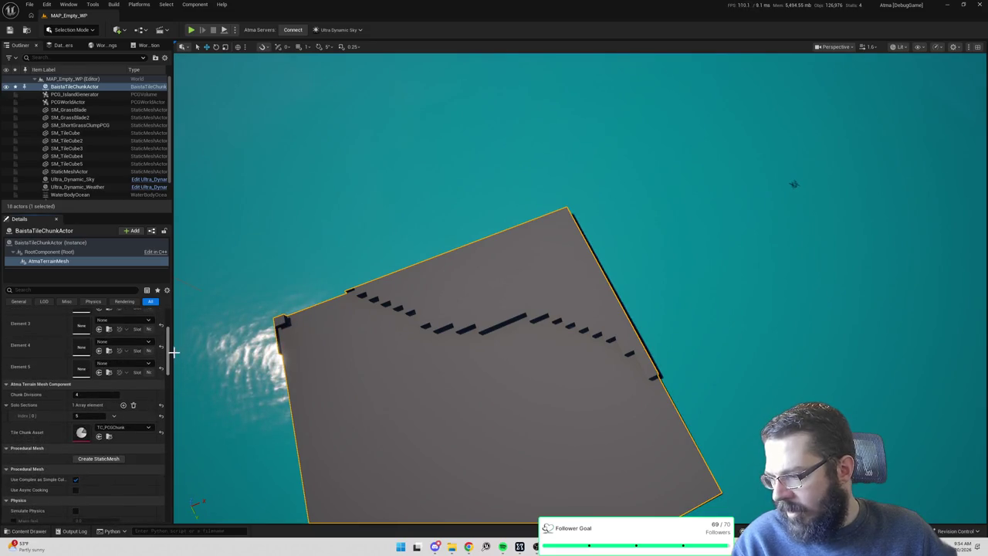
left_click(132, 404)
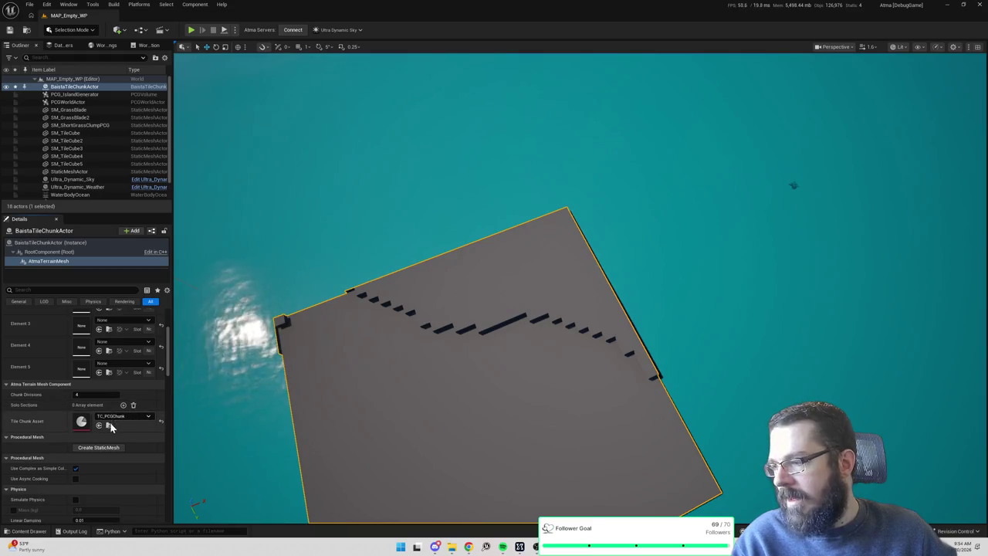
scroll(142, 391, "down", 10)
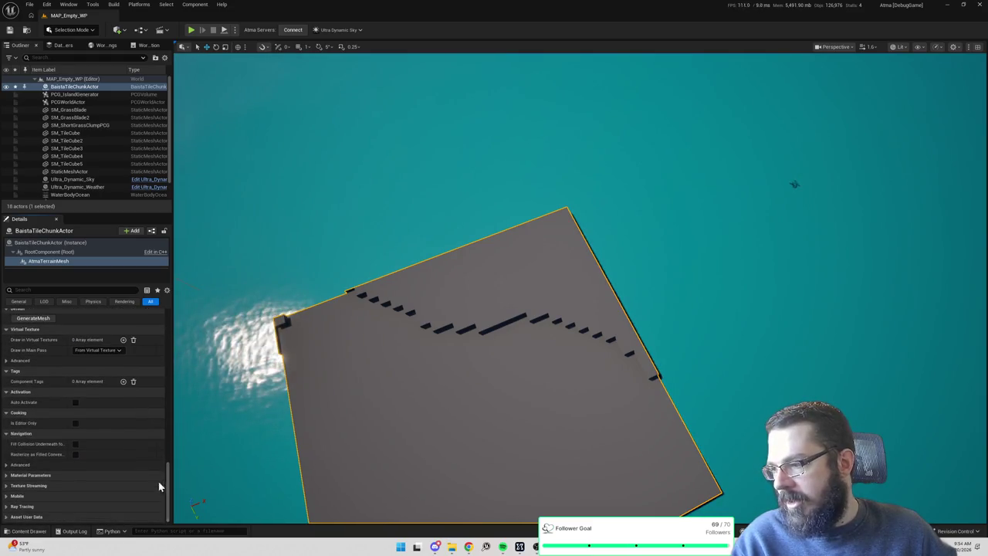
scroll(121, 425, "up", 5)
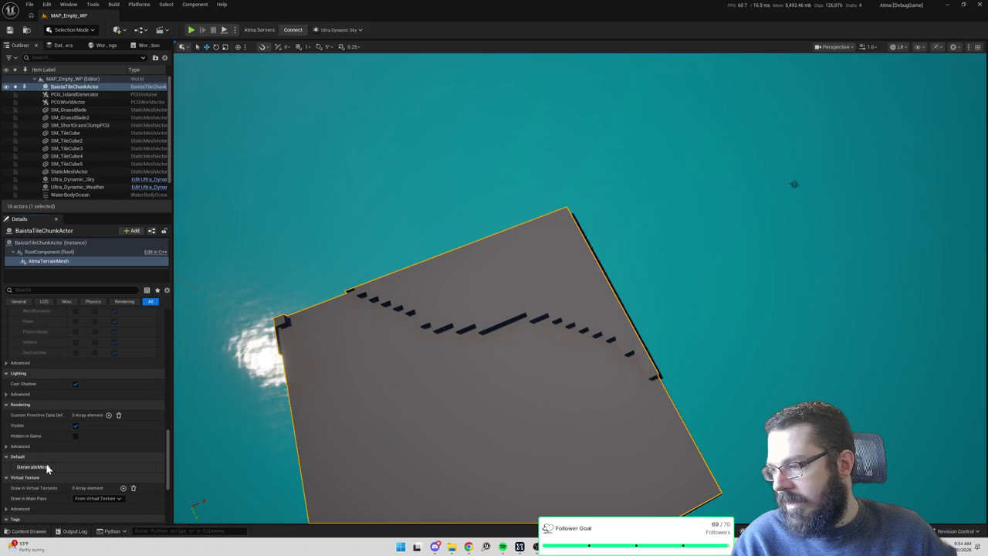
left_click(46, 467)
Save all changed packages with Ctrl+S and switch to the Chrome window.
key("ctrl+s")
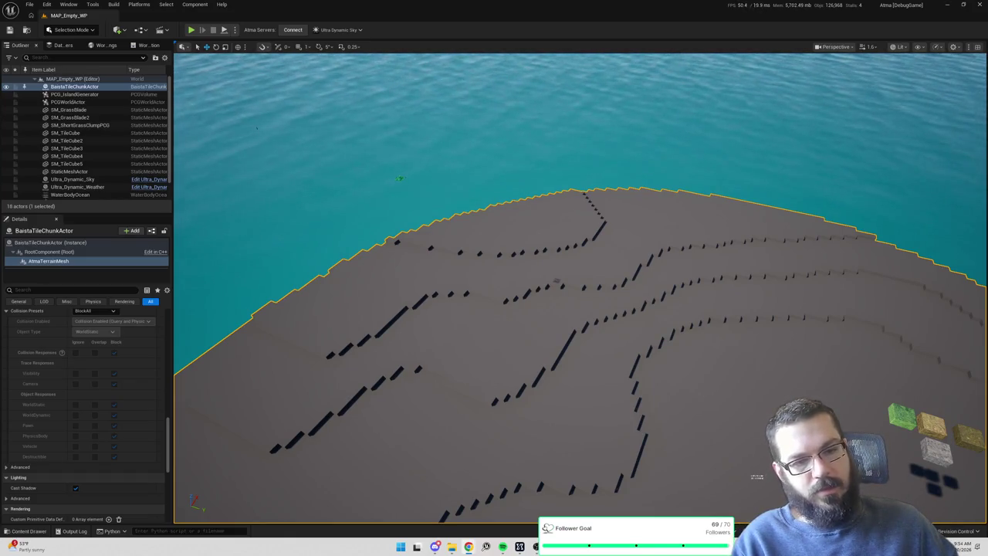
key("alt+Tab")
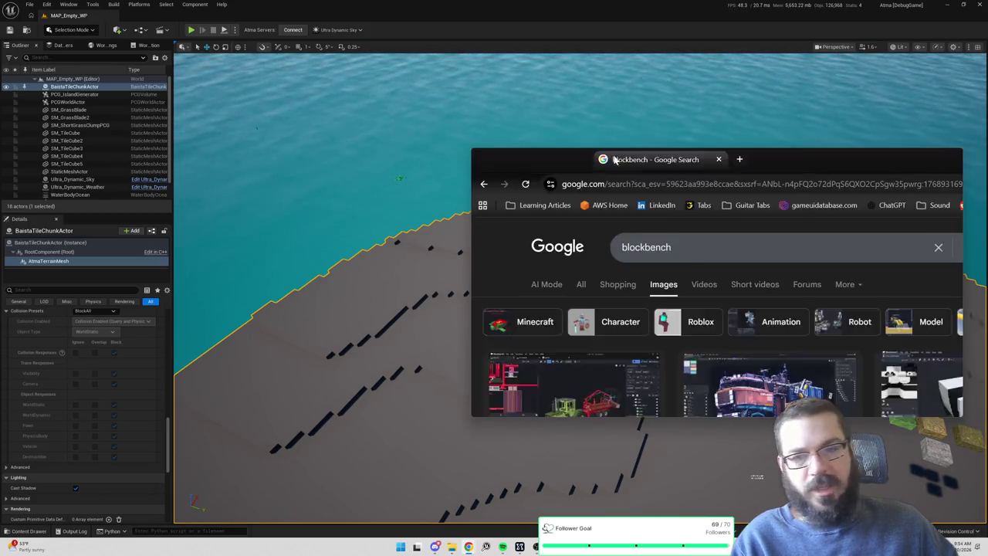
Maximize Chrome, preview the panda and green truck Blockbench images, then close the browser.
double_click(719, 159)
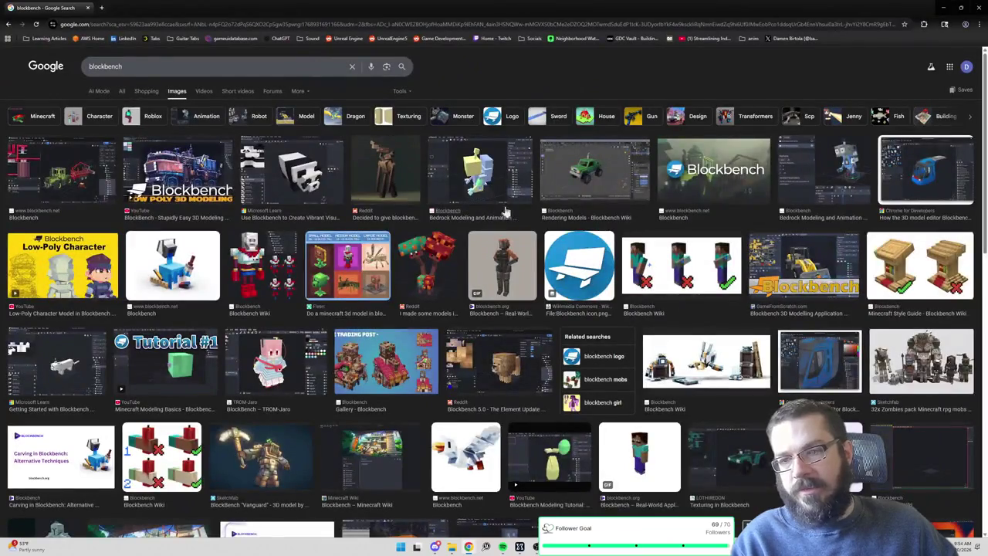
left_click(306, 176)
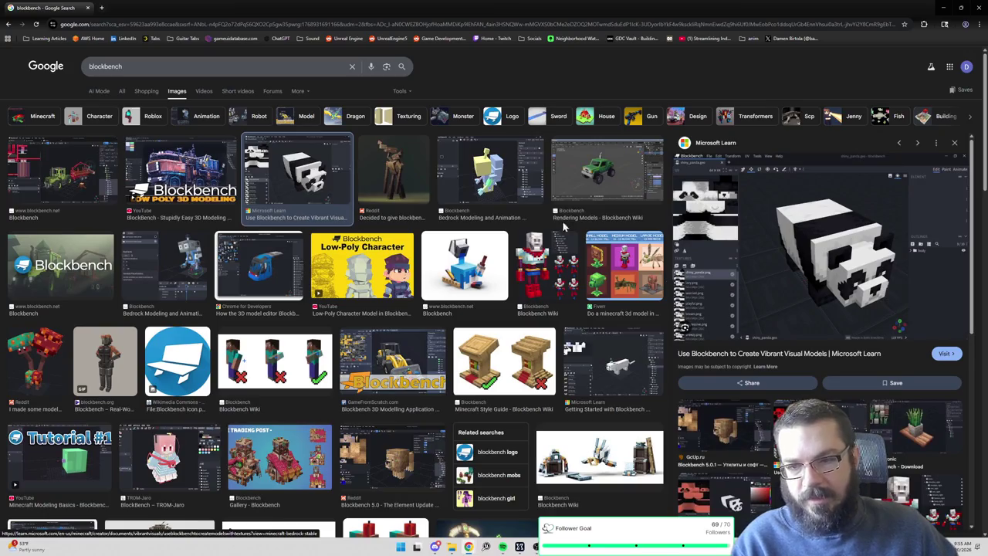
left_click(568, 174)
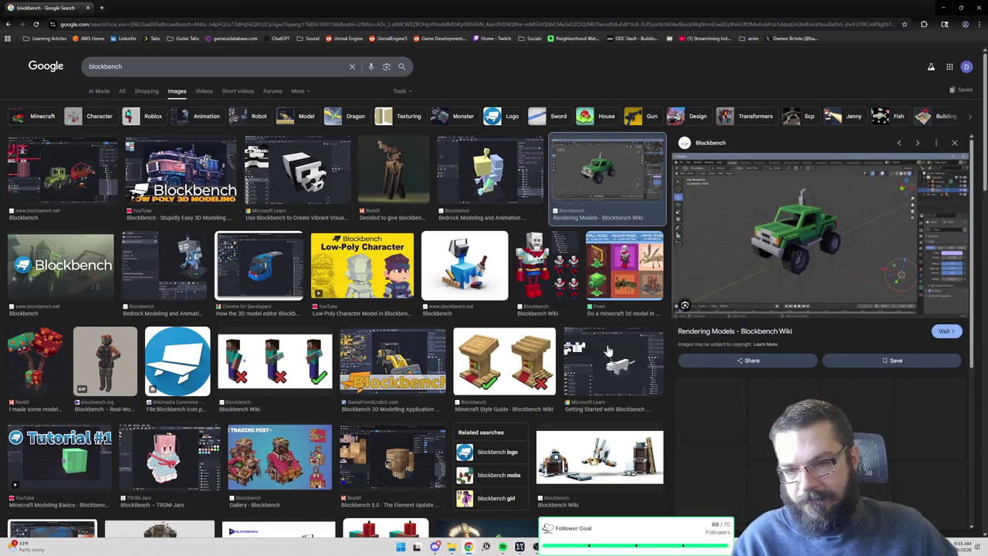
left_click(88, 8)
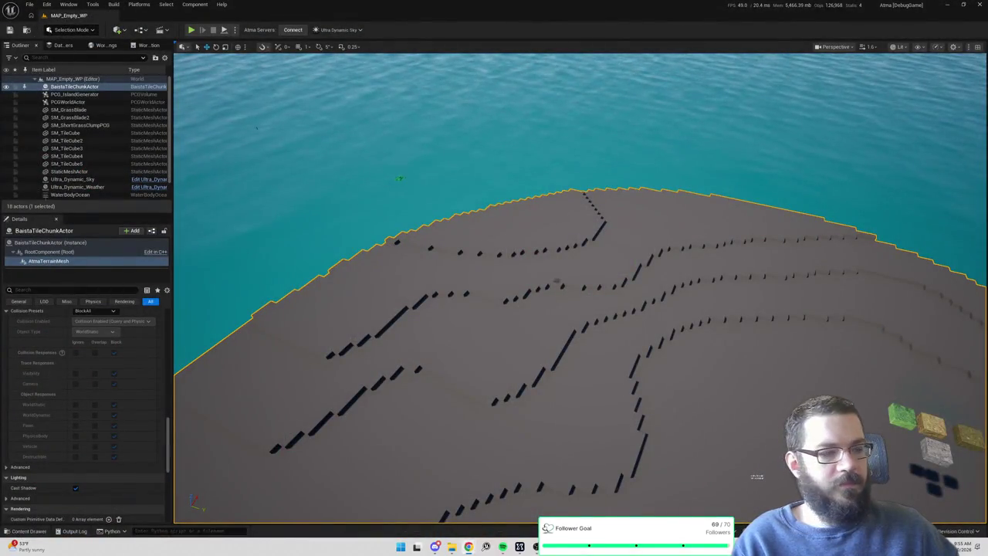
Fly the camera over the regenerated terrain, then switch to the M_AtmaLandscape material editor.
left_click_drag(617, 240, 651, 271)
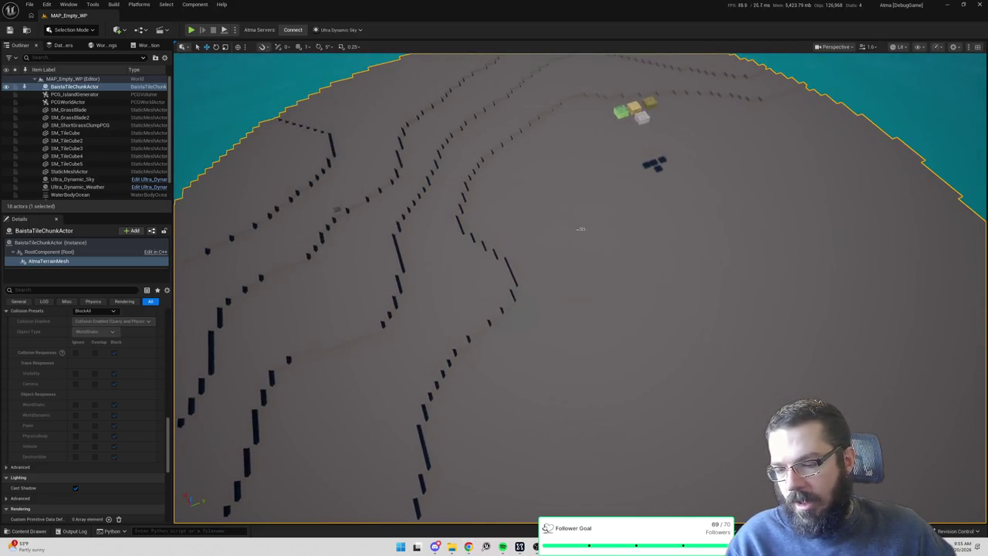
mouse_move(586, 546)
left_click(671, 498)
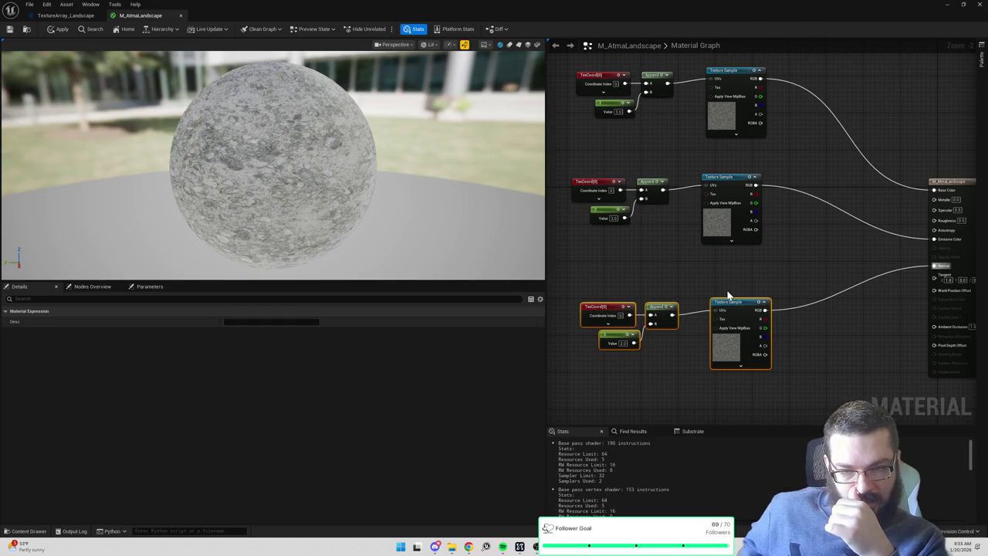
Move the three Texture Sample groups up-left, unhook the bottom texture's output, and return to Paint.
left_click_drag(691, 272, 701, 276)
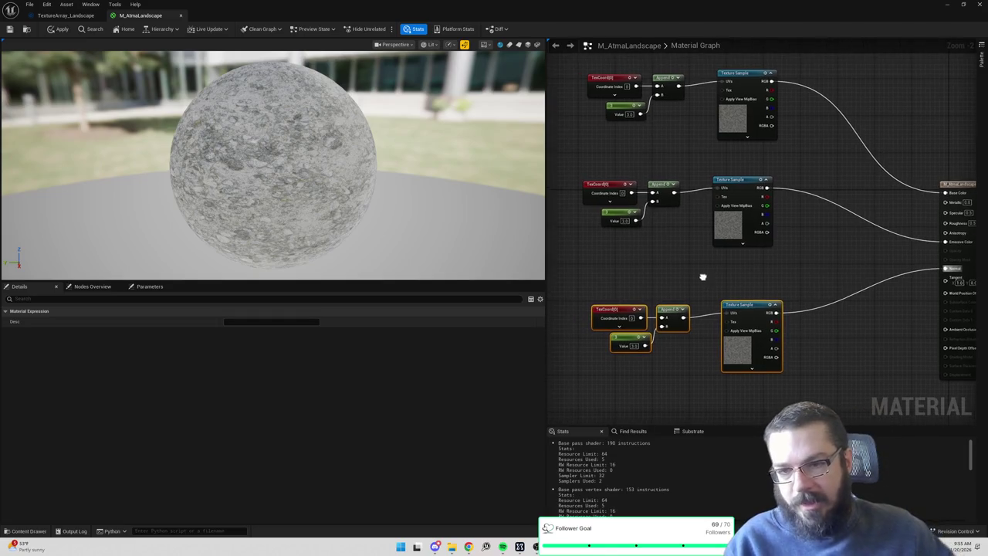
scroll(702, 255, "down", 3)
left_click_drag(617, 128, 769, 347)
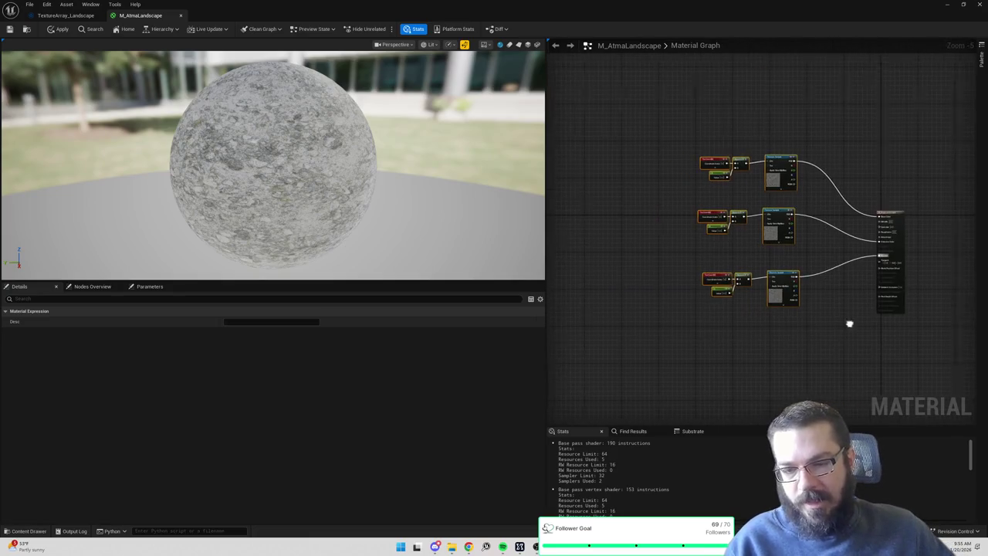
left_click_drag(787, 276, 729, 248)
left_click(743, 248, "alt")
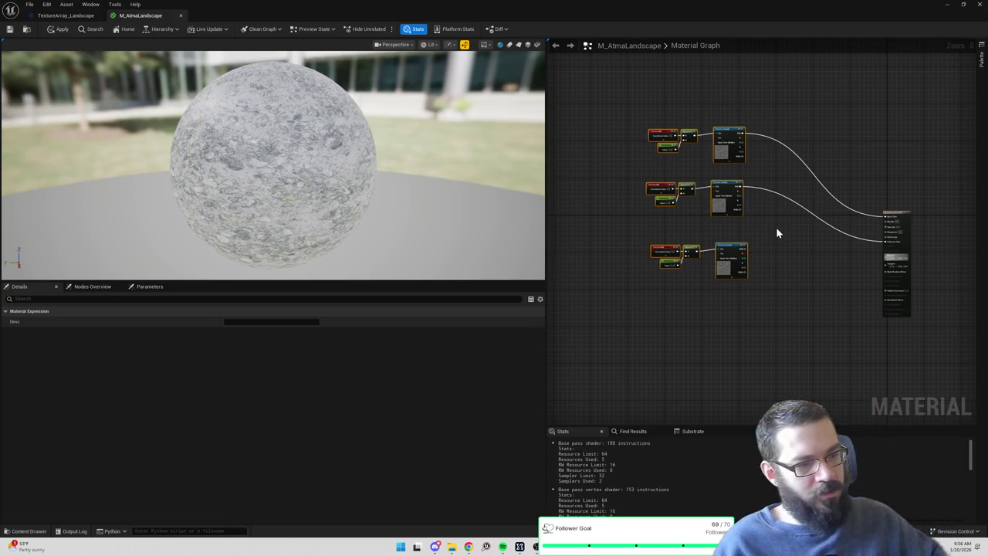
key("alt+Tab")
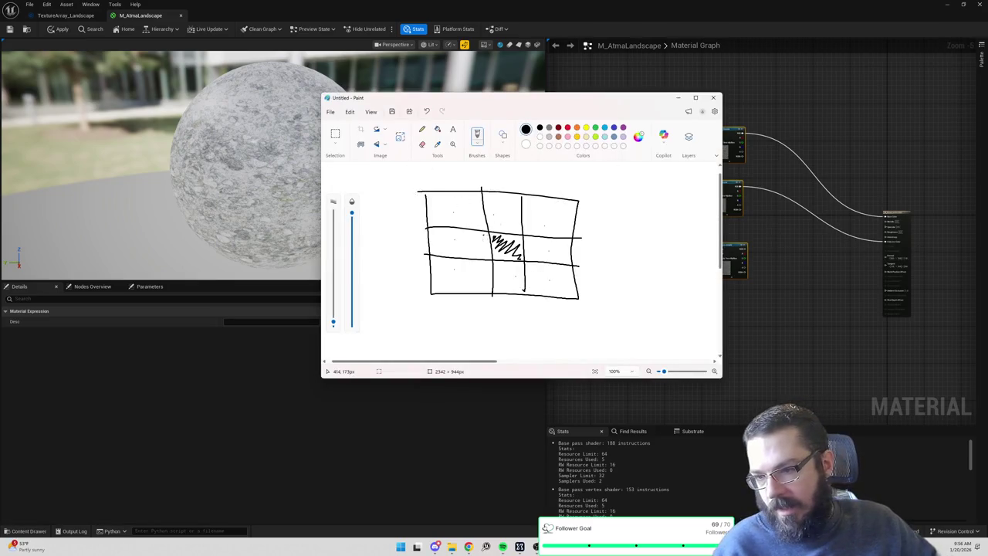
Draw a rectangle right of the grid, split by a zigzag dividing line.
mouse_move(496, 238)
left_mouse_down()
mouse_move(495, 255)
mouse_move(519, 254)
mouse_move(500, 236)
mouse_move(484, 255)
left_mouse_up()
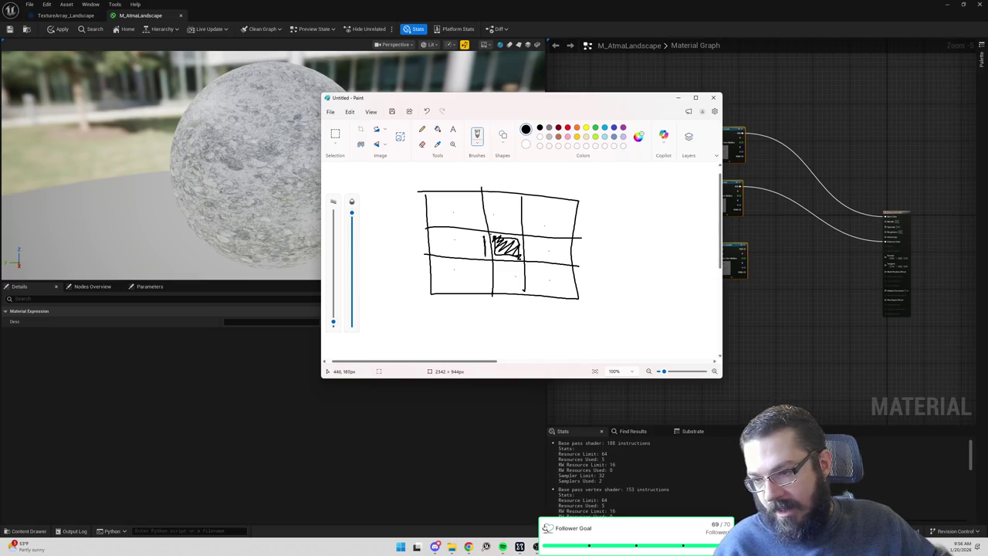
mouse_move(617, 209)
left_mouse_down()
mouse_move(616, 257)
mouse_move(701, 260)
mouse_move(672, 214)
mouse_move(618, 210)
mouse_move(658, 231)
mouse_move(655, 256)
left_mouse_up()
left_click_drag(660, 215, 663, 255)
left_click_drag(657, 214, 652, 252)
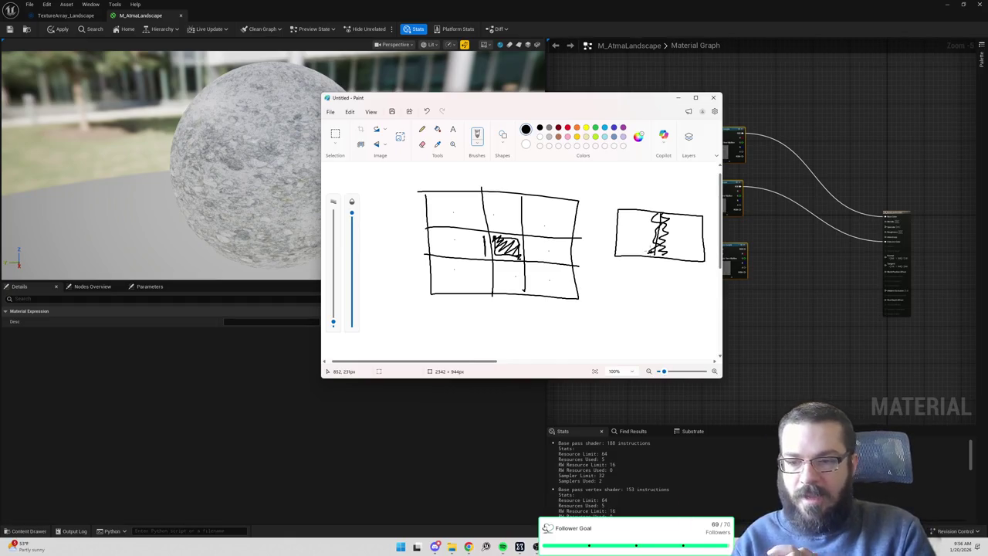
Draw an L-shaped line below it with a small circle, zigzag, and tick mark.
mouse_move(614, 288)
left_mouse_down()
mouse_move(629, 289)
mouse_move(671, 352)
mouse_move(699, 345)
left_mouse_up()
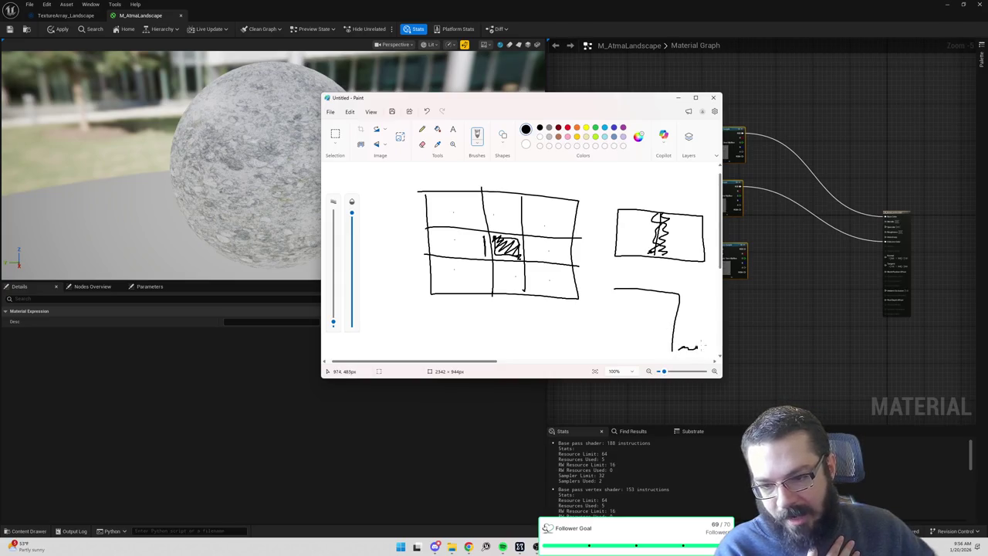
left_click_drag(675, 284, 673, 290)
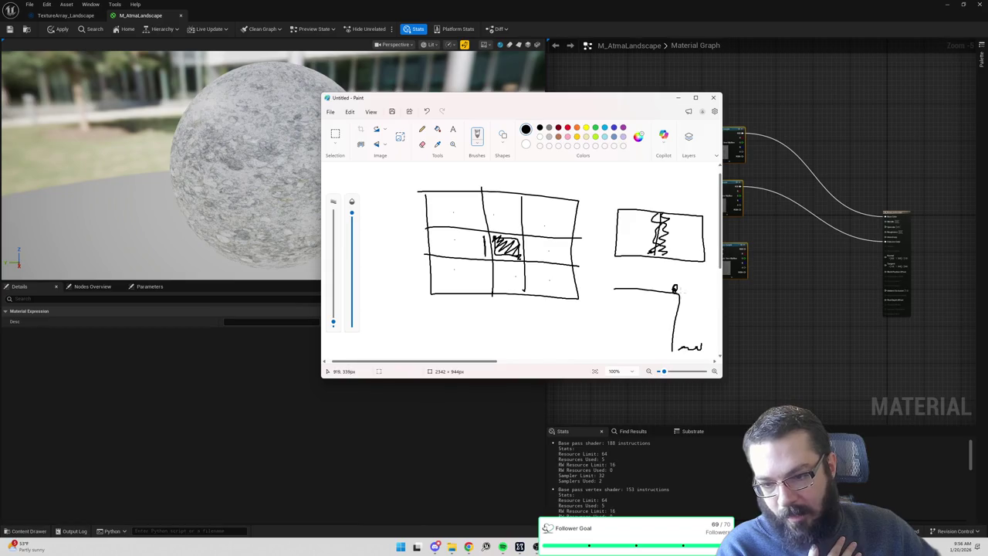
left_click_drag(671, 349, 678, 347)
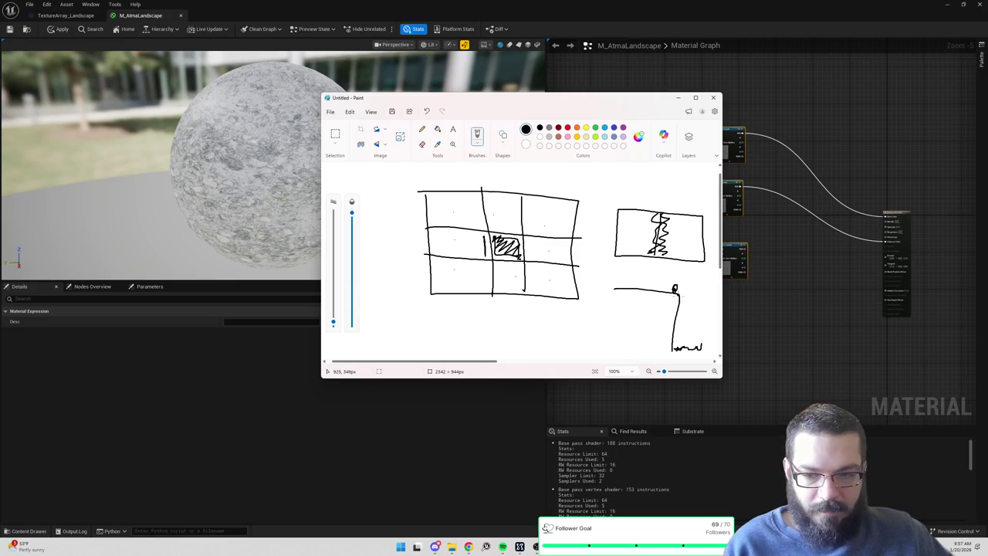
mouse_move(679, 297)
left_mouse_down()
mouse_move(672, 351)
mouse_move(682, 298)
left_mouse_up()
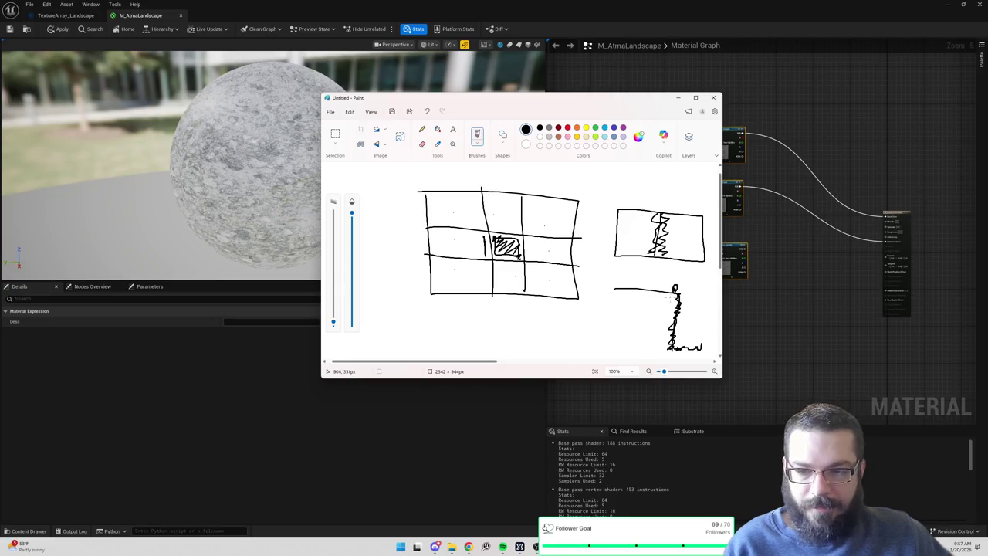
left_click_drag(635, 284, 634, 293)
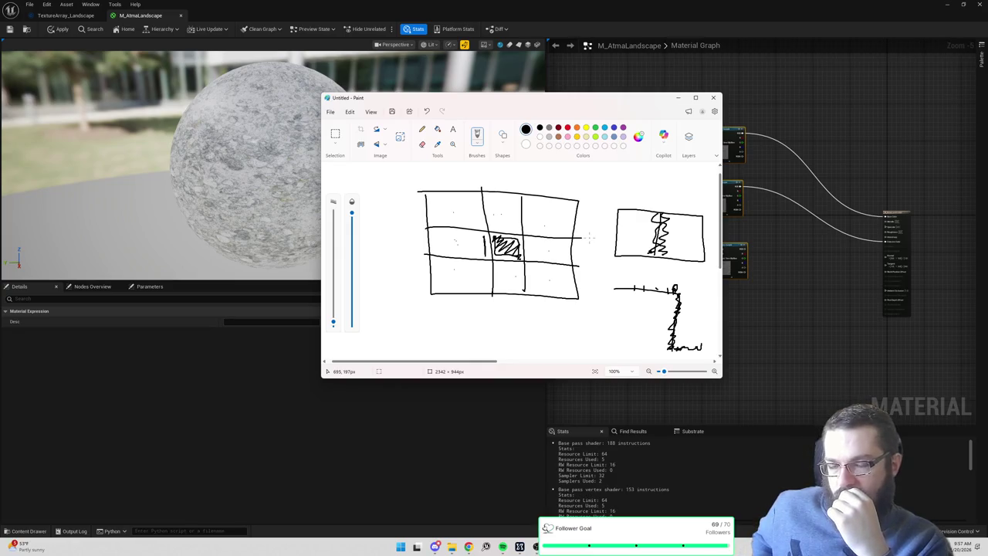
Add another tick mark to the horizontal line and draw a small box below the grid.
left_click_drag(575, 225, 574, 267)
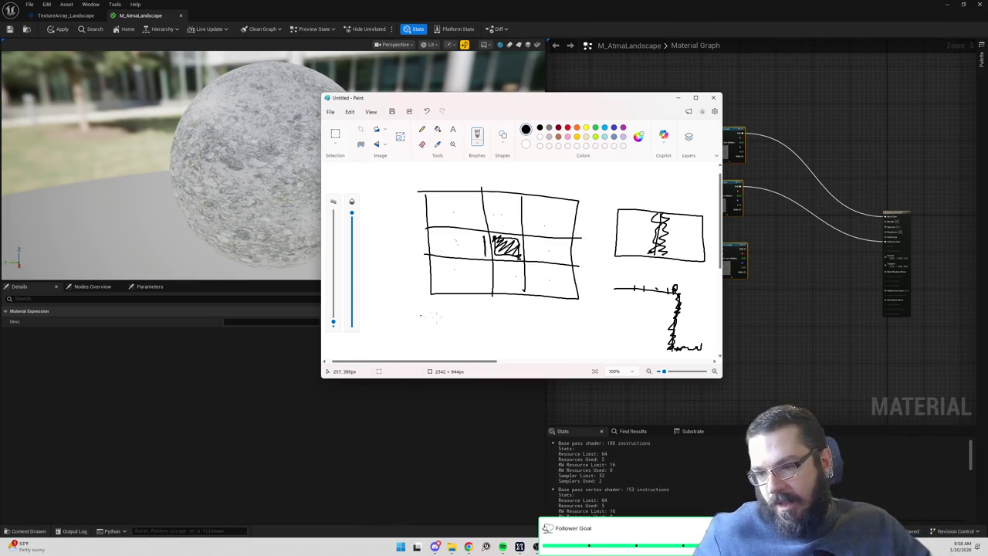
mouse_move(467, 315)
left_mouse_down()
mouse_move(517, 350)
mouse_move(474, 313)
mouse_move(490, 331)
mouse_move(483, 323)
left_mouse_up()
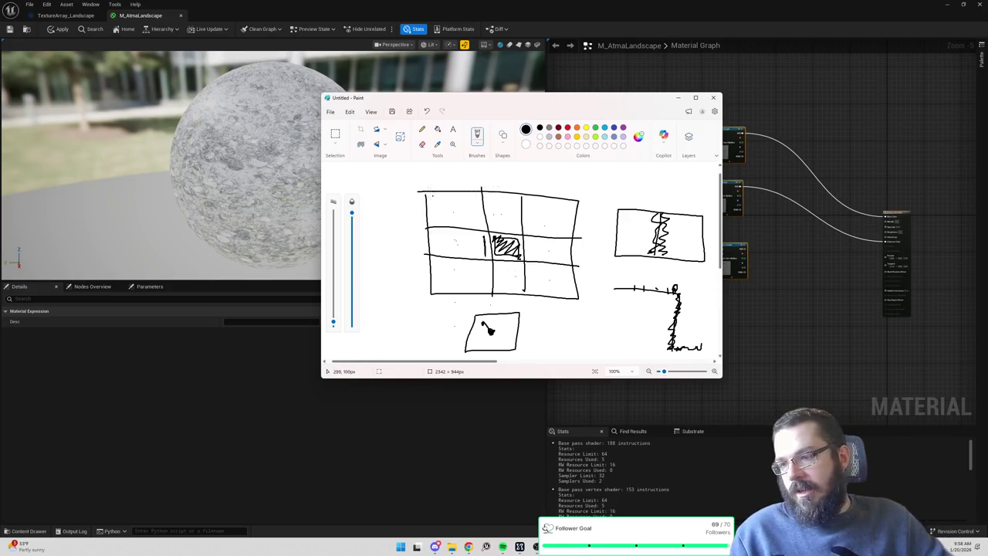
Draw a vertical edge along the left side of the grid sketch in Paint.
mouse_move(423, 192)
left_mouse_down()
mouse_move(432, 256)
mouse_move(523, 262)
mouse_move(466, 197)
mouse_move(404, 191)
left_mouse_up()
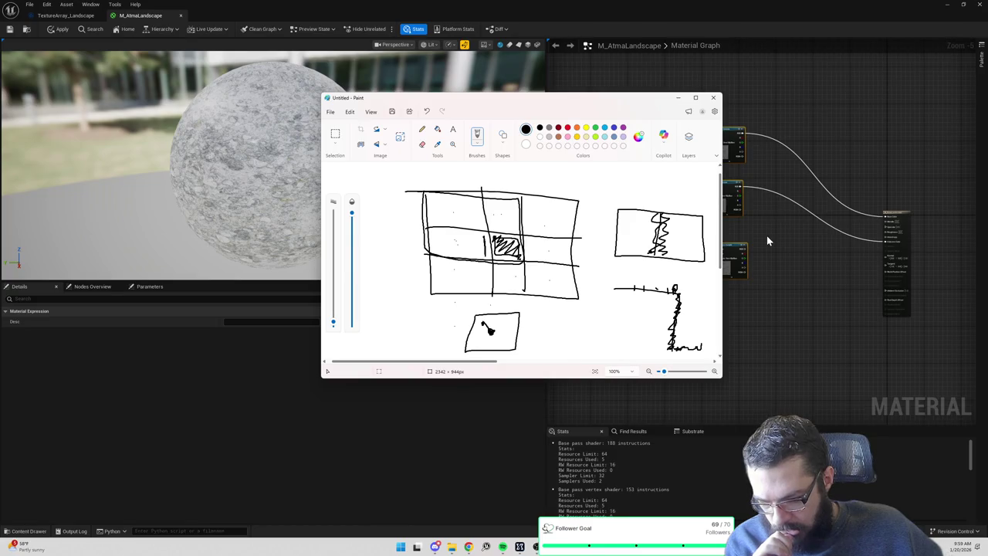
Switch to AtmaTerrainMeshComponent.cpp in Rider, at GenerateMesh's vertex and triangle setup.
left_click(519, 547)
Jump to the next BottomZ match, select edge-skip lines 199–211, and return to Paint.
key("Return")
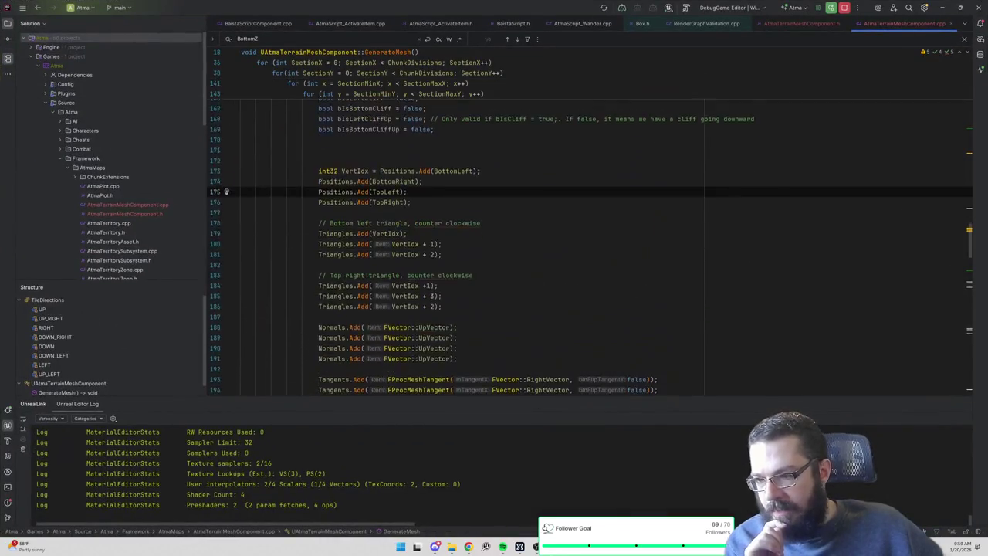
left_click_drag(242, 276, 241, 140)
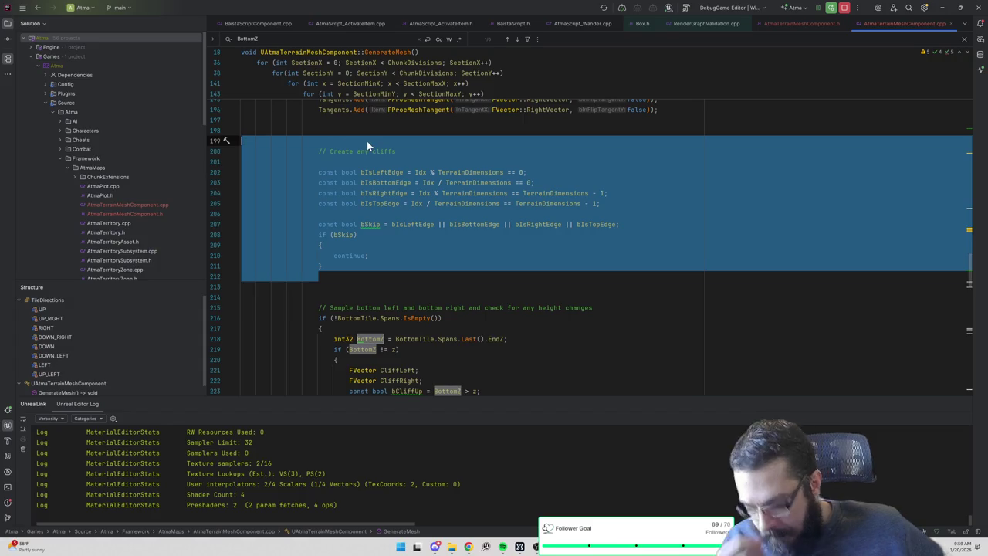
key("alt+Tab")
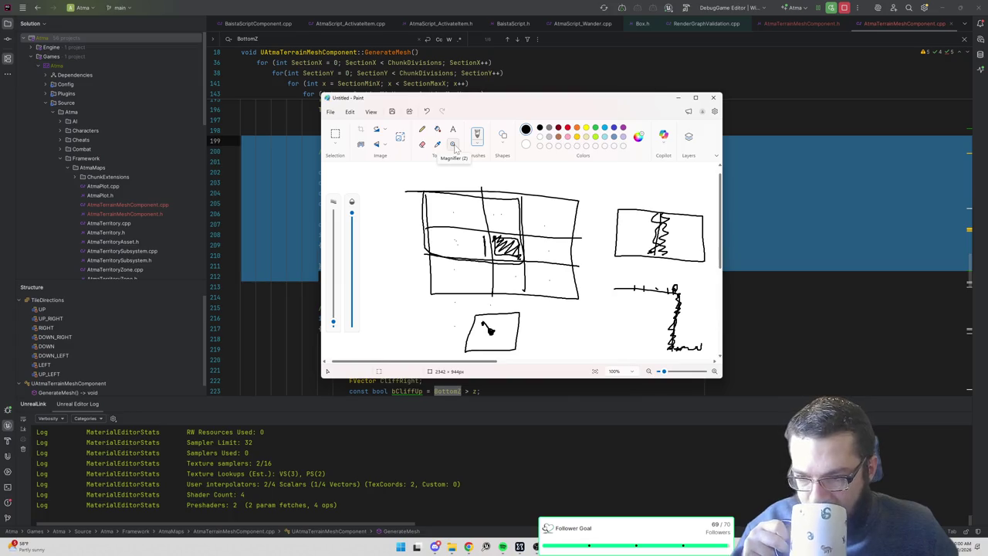
Bring Rider back in front of the Paint sketch at the Create any cliffs code.
left_click(782, 175)
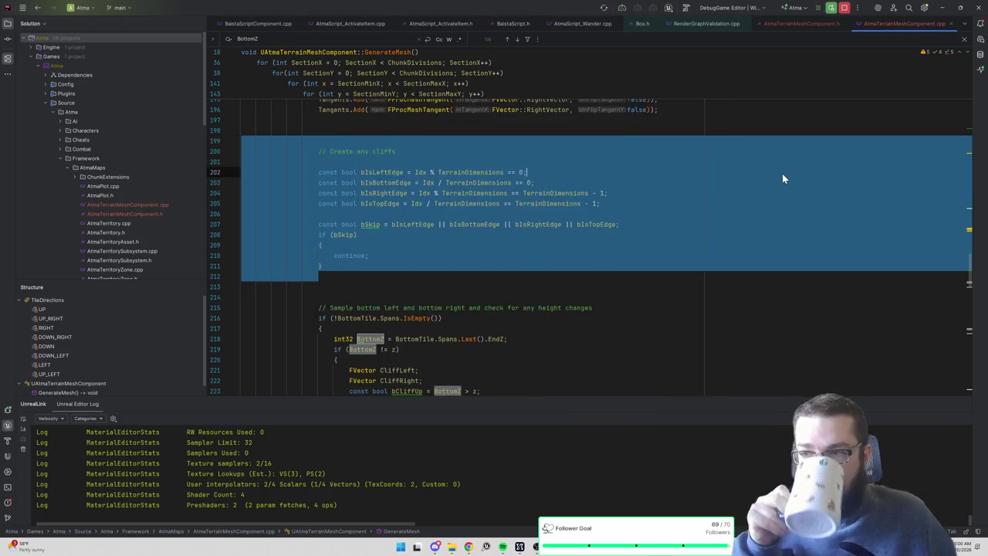
Review GetNeighborIdx's switch cases, settle back near line 137, then return to Paint.
left_click(781, 174)
scroll(586, 247, "up", 15)
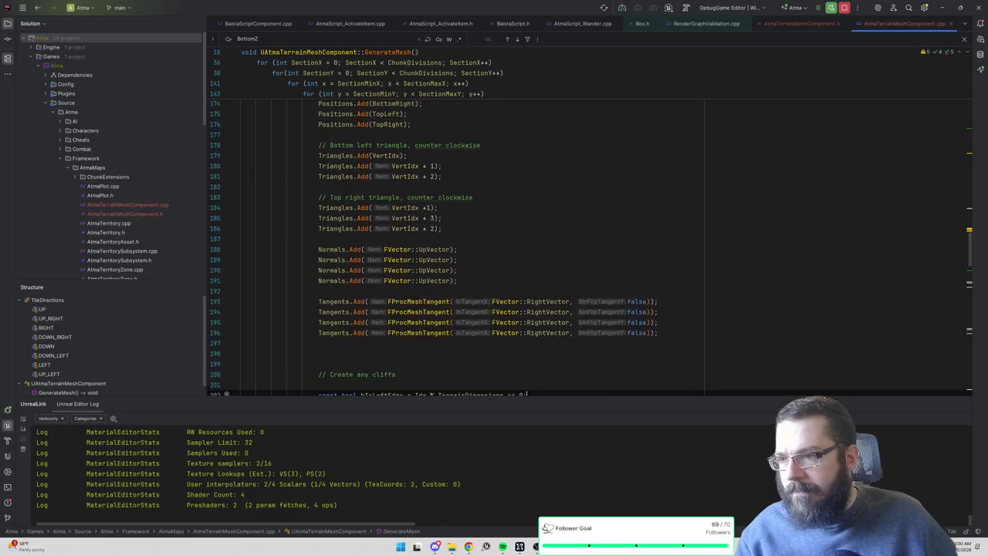
scroll(422, 247, "up", 6)
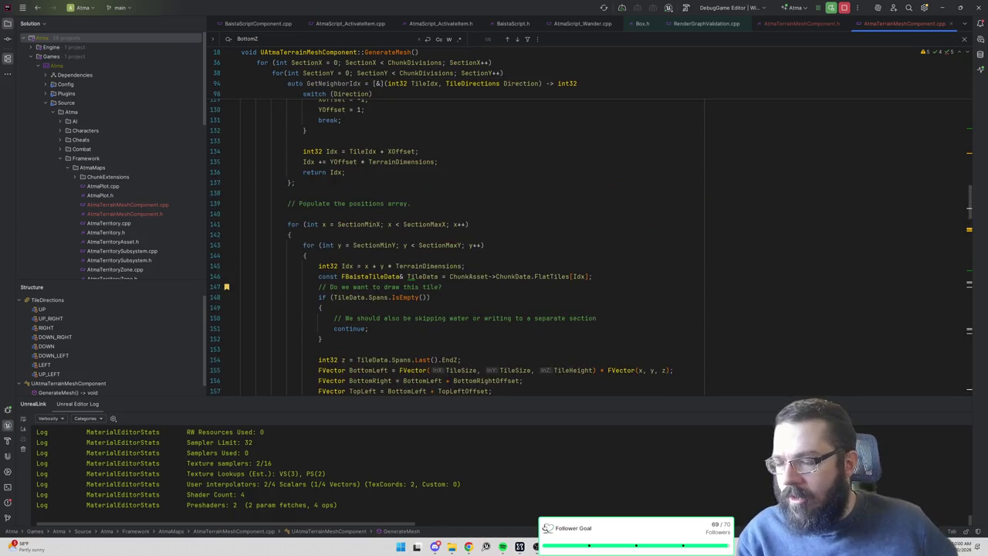
scroll(423, 247, "up", 17)
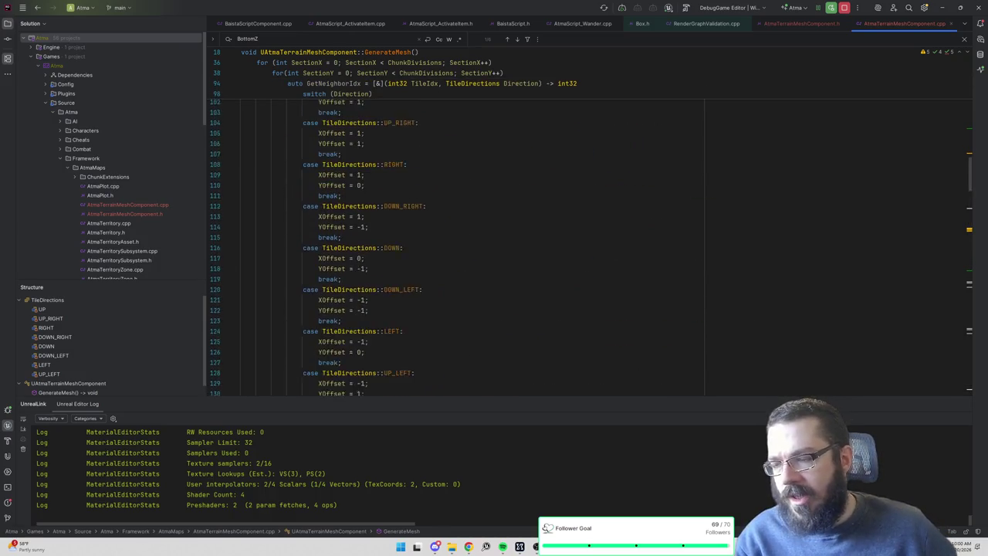
scroll(422, 247, "up", 1)
scroll(423, 247, "down", 20)
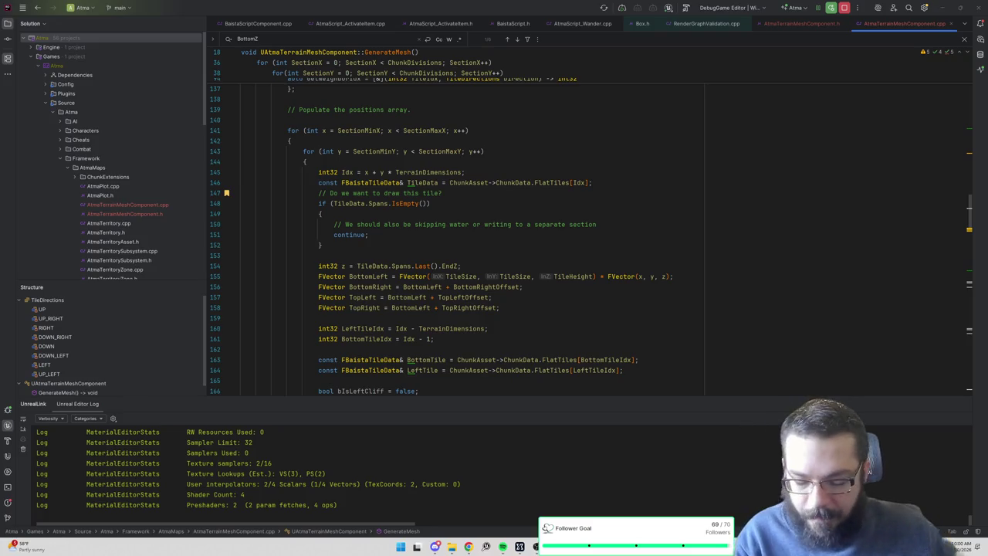
key("alt+Tab")
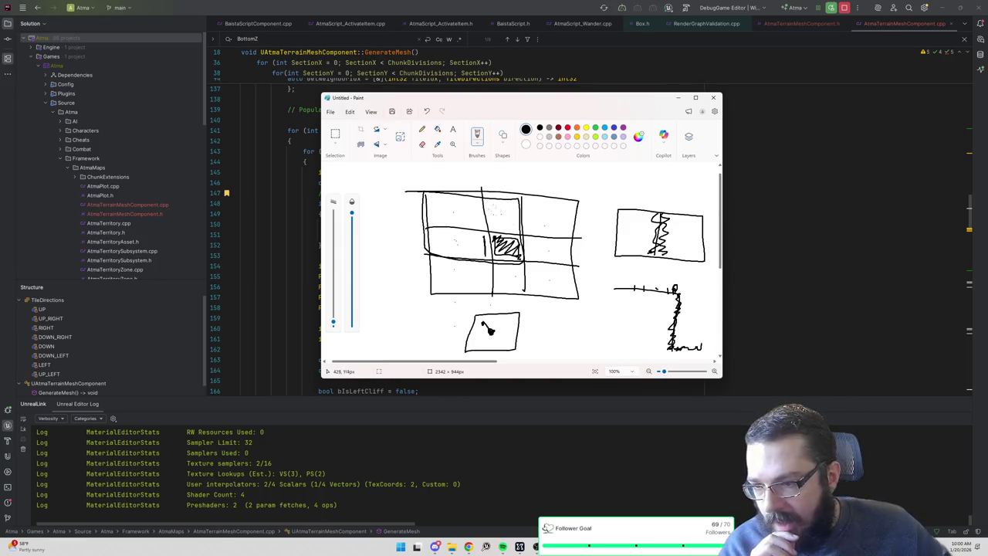
Write a 3 in the top-middle cell and replace the centre cell's hatching with a mark.
mouse_move(495, 207)
left_mouse_down()
mouse_move(505, 214)
mouse_move(497, 222)
mouse_move(452, 219)
mouse_move(457, 253)
left_mouse_up()
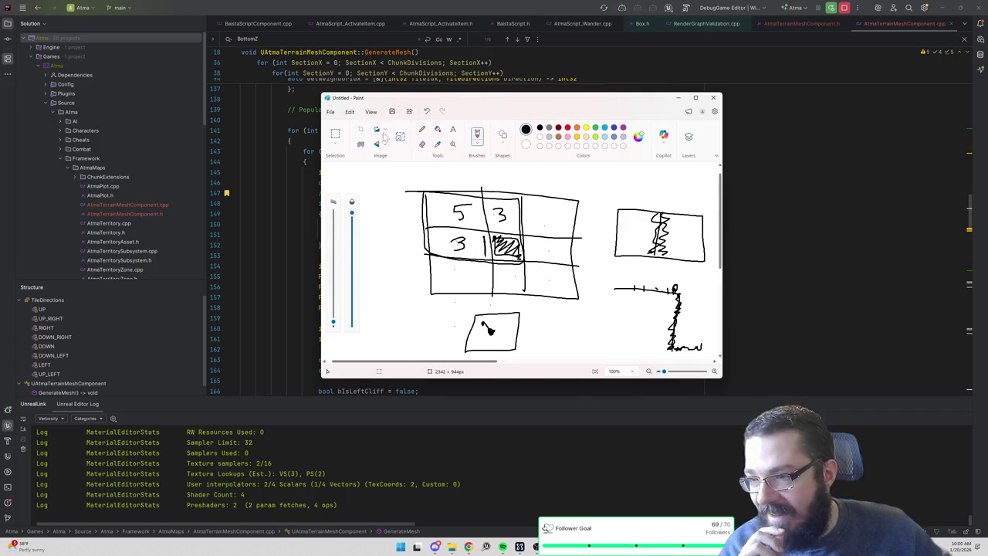
left_click(421, 143)
mouse_move(495, 245)
left_mouse_down()
mouse_move(509, 239)
mouse_move(507, 254)
mouse_move(523, 250)
left_mouse_up()
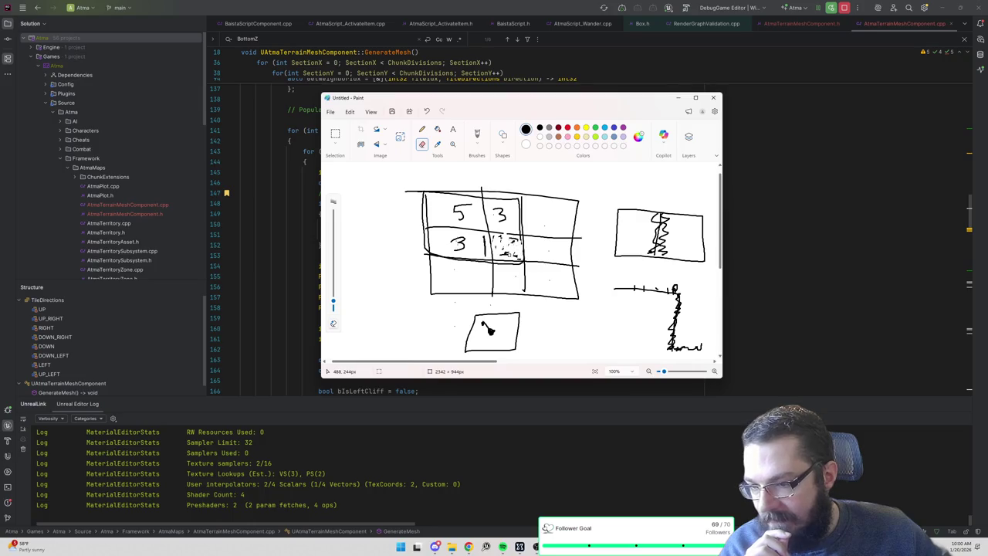
left_click(477, 136)
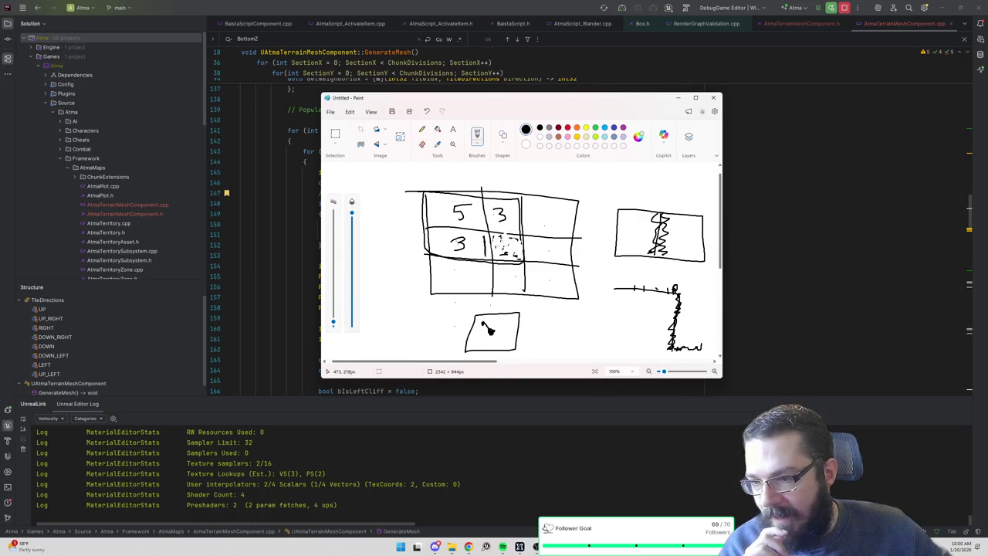
mouse_move(500, 238)
left_mouse_down()
mouse_move(511, 255)
mouse_move(508, 236)
left_mouse_up()
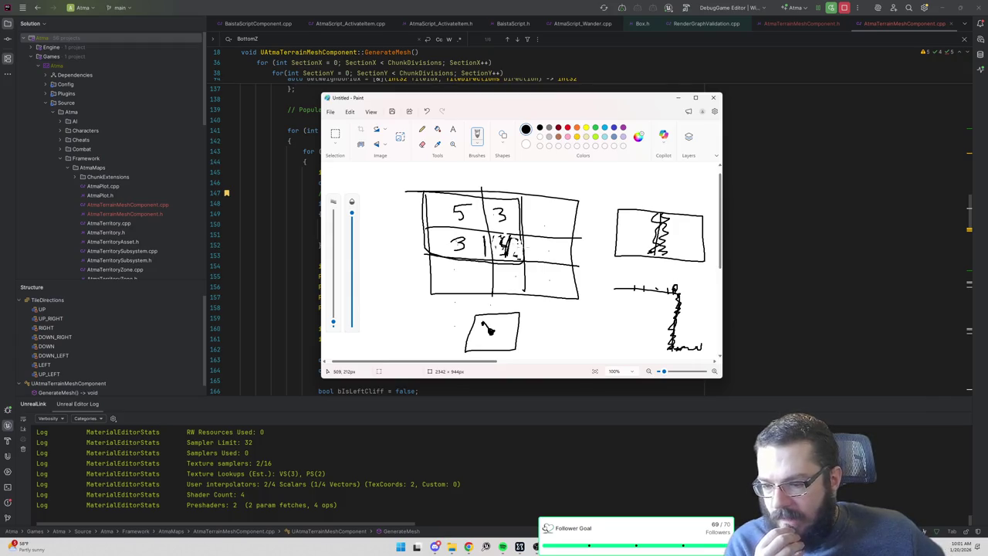
key("alt+Tab")
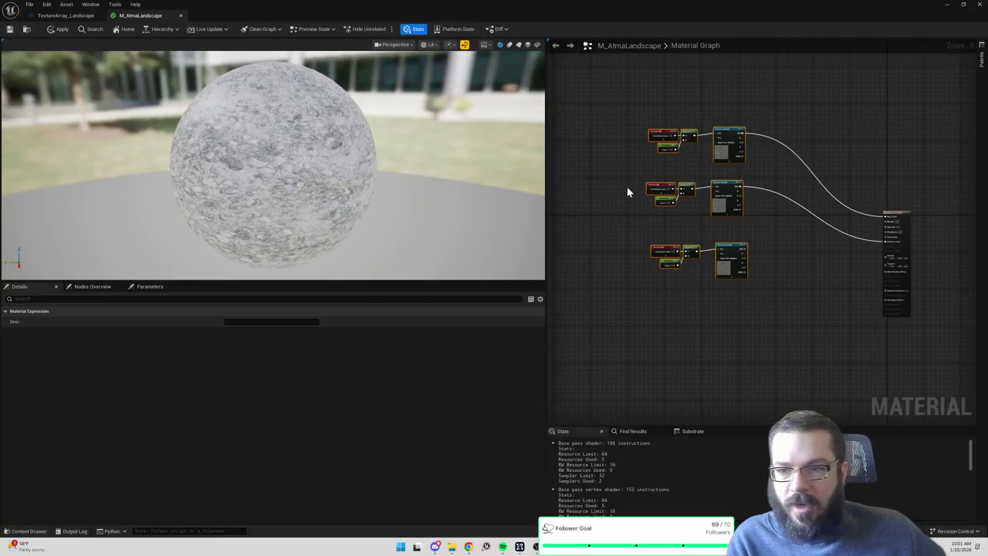
Add an Absolute World Position node via 'world coor', delete it, and switch to Paint.
scroll(627, 187, "up", 3)
right_click(616, 183)
type("wo")
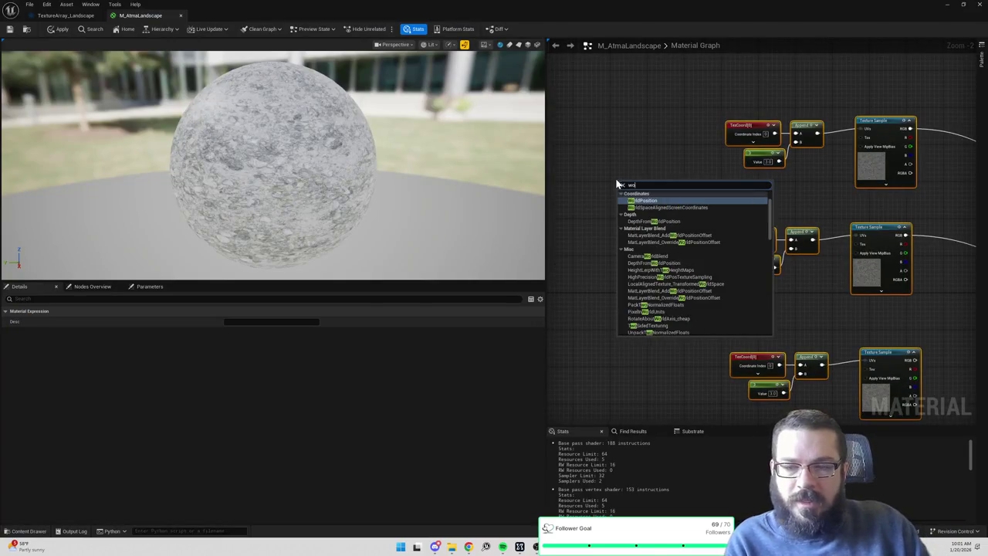
type("rld coor")
key("Up")
key("Return")
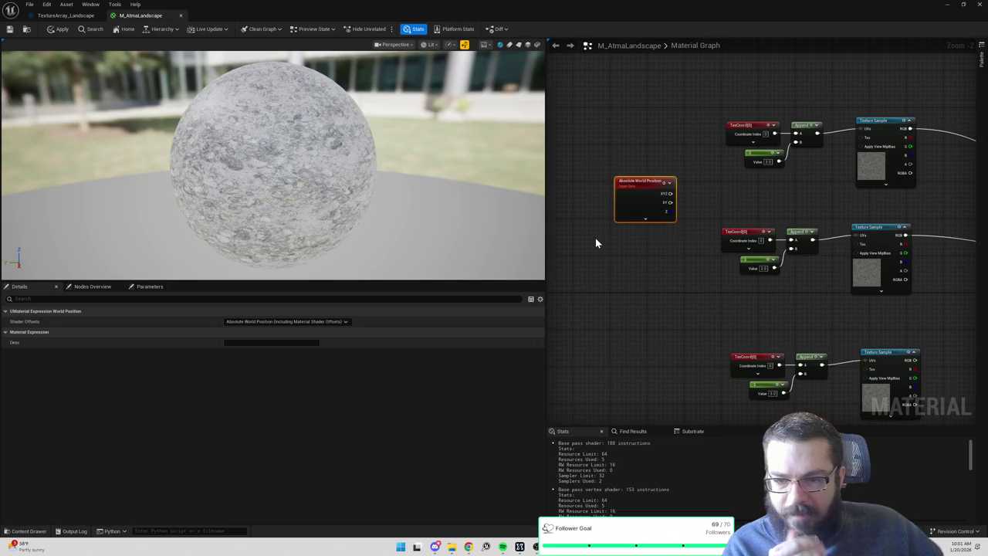
key("Delete")
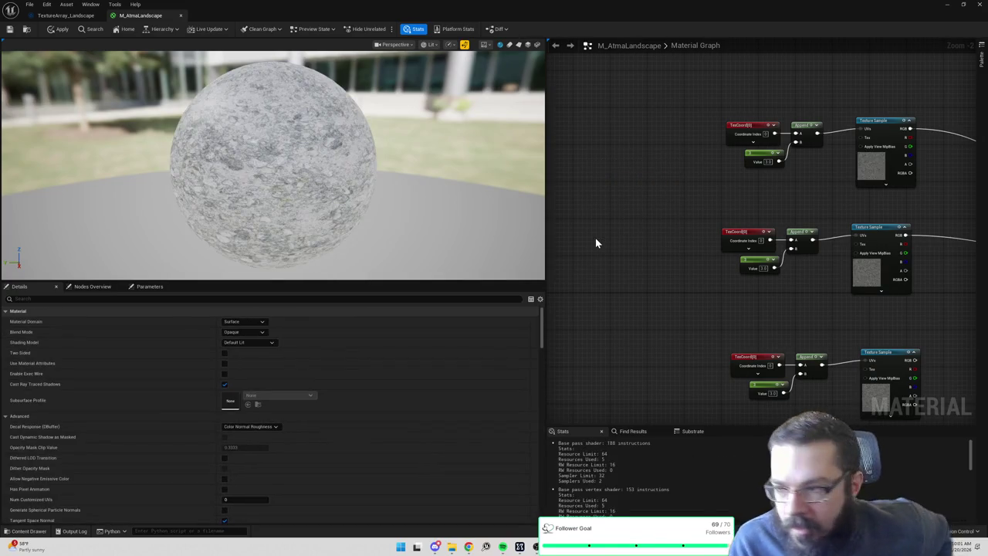
key("alt+Tab")
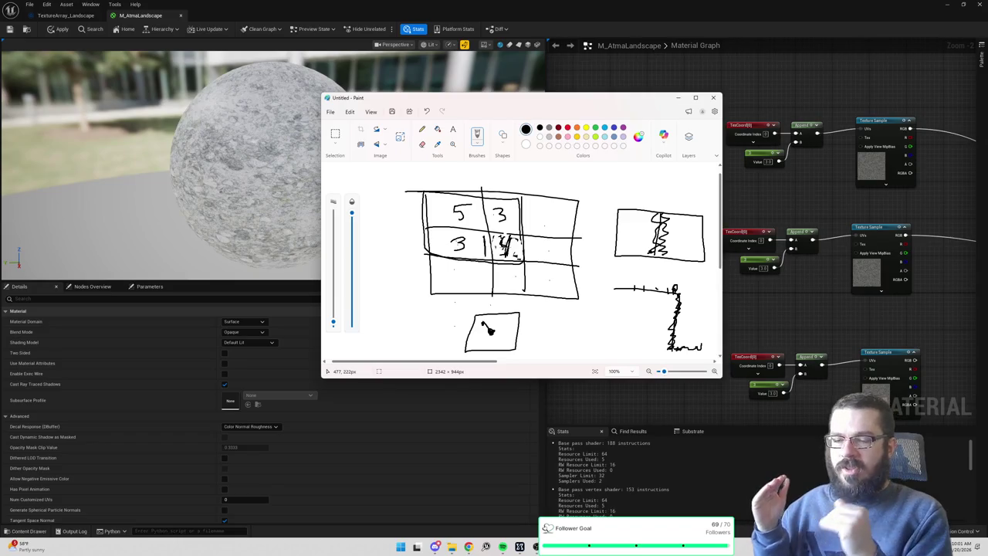
Bring the Unreal M_AtmaLandscape material graph back in front of Paint.
left_click(758, 183)
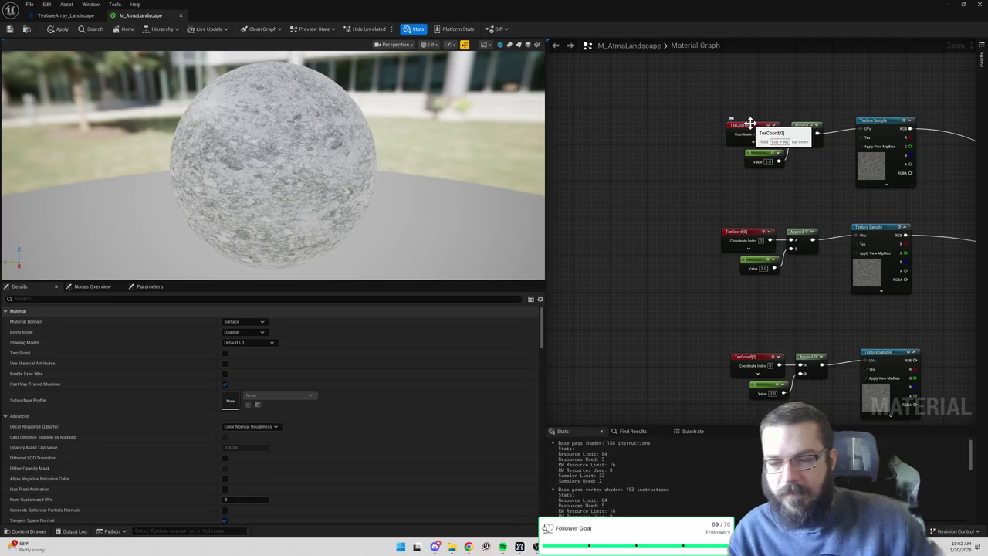
Add an Absolute World Position node and wire it into a new Modulo node.
right_click(637, 150)
type("worldpositi")
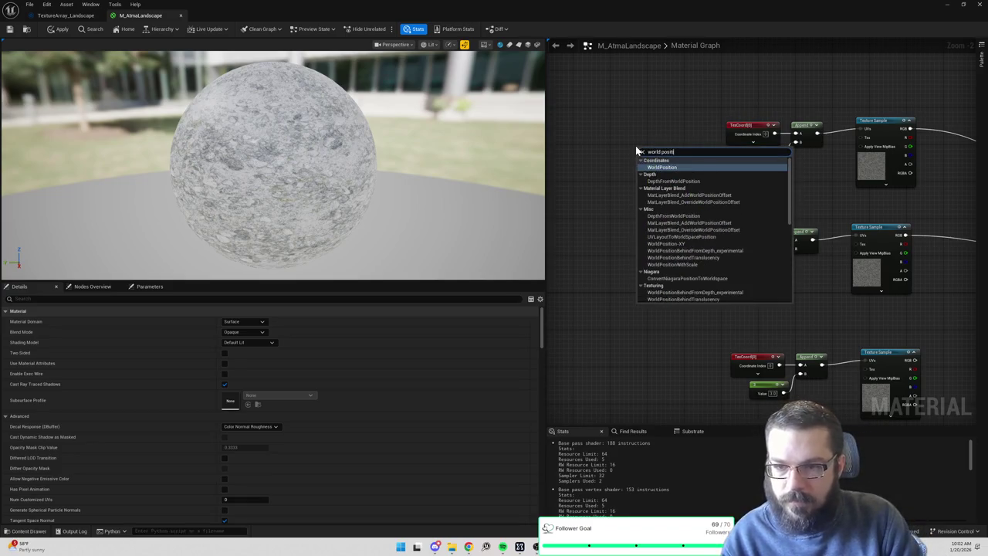
left_click(658, 166)
left_click_drag(658, 168, 626, 159)
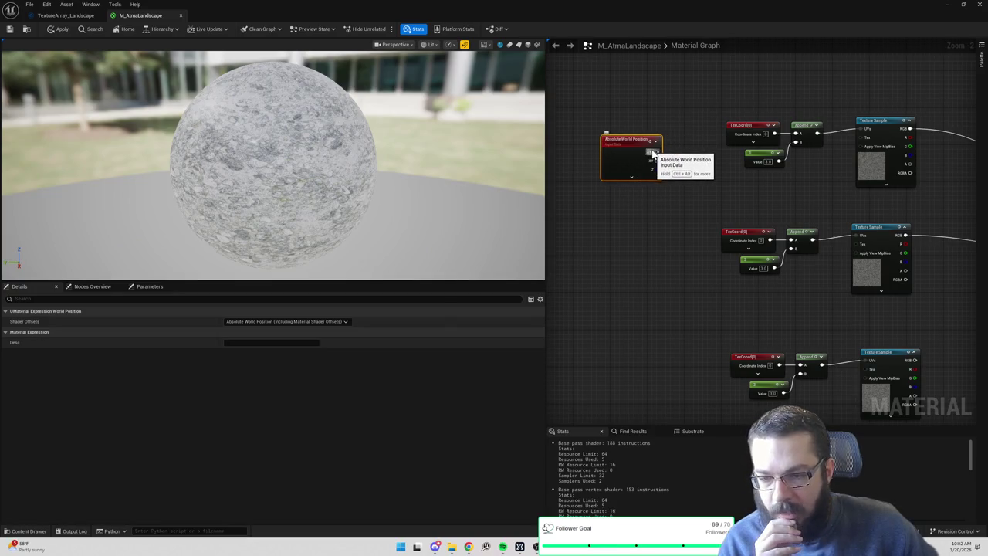
left_click_drag(653, 152, 686, 173)
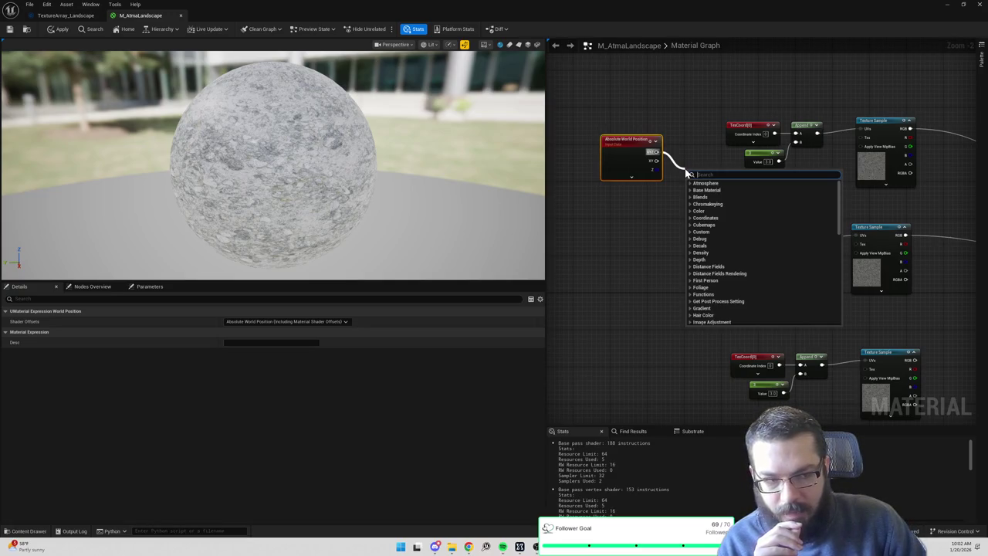
type("mod")
key("Return")
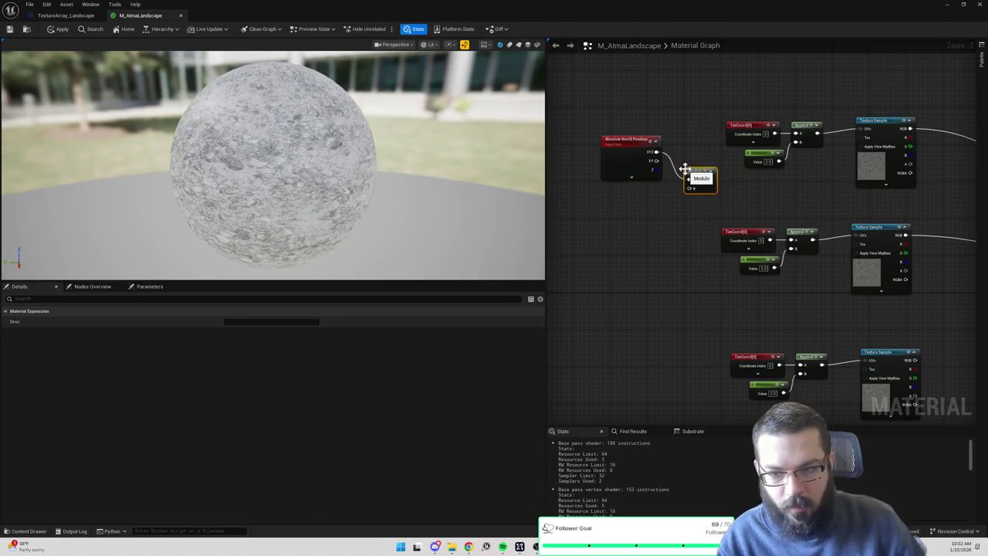
Add a Constant of 100 beside the Modulo and wire XY into Modulo's A input.
left_click(646, 204)
left_click(669, 212)
type("100")
key("Return")
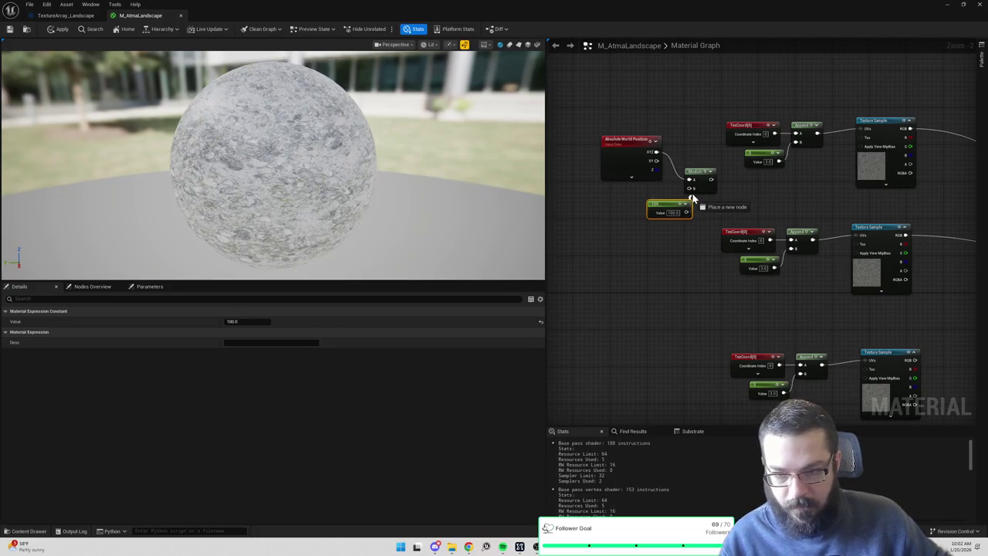
left_click_drag(668, 203, 640, 194)
mouse_move(589, 125)
left_mouse_down()
mouse_move(695, 210)
mouse_move(661, 188)
left_mouse_up()
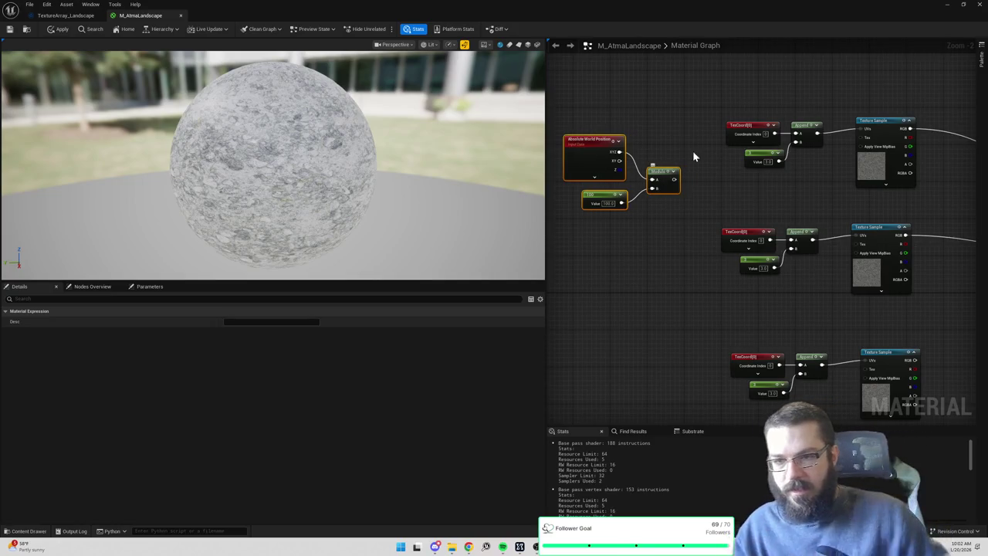
left_click_drag(616, 160, 653, 180)
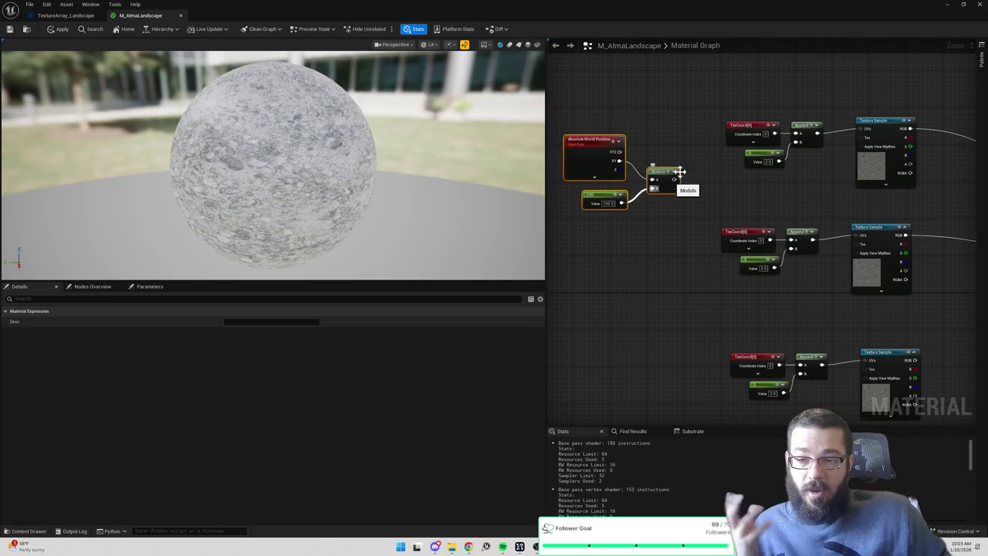
mouse_move(674, 199)
left_mouse_down()
mouse_move(712, 201)
mouse_move(637, 171)
left_mouse_up()
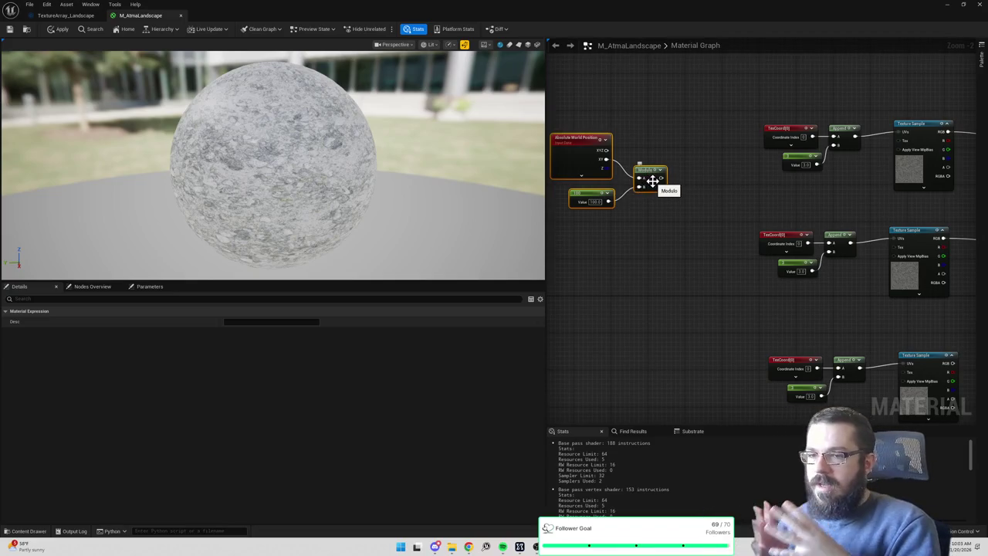
key("alt+Tab")
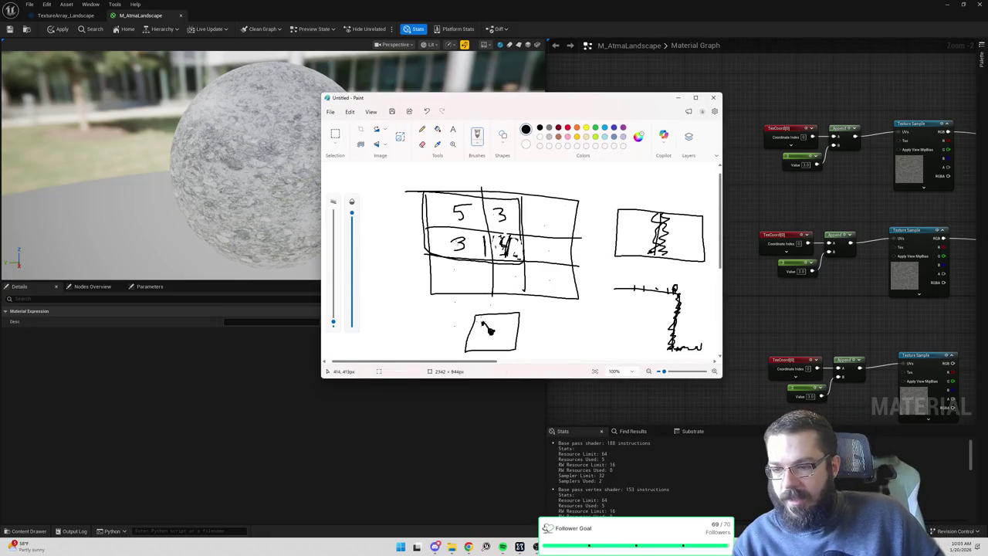
key("alt+Tab")
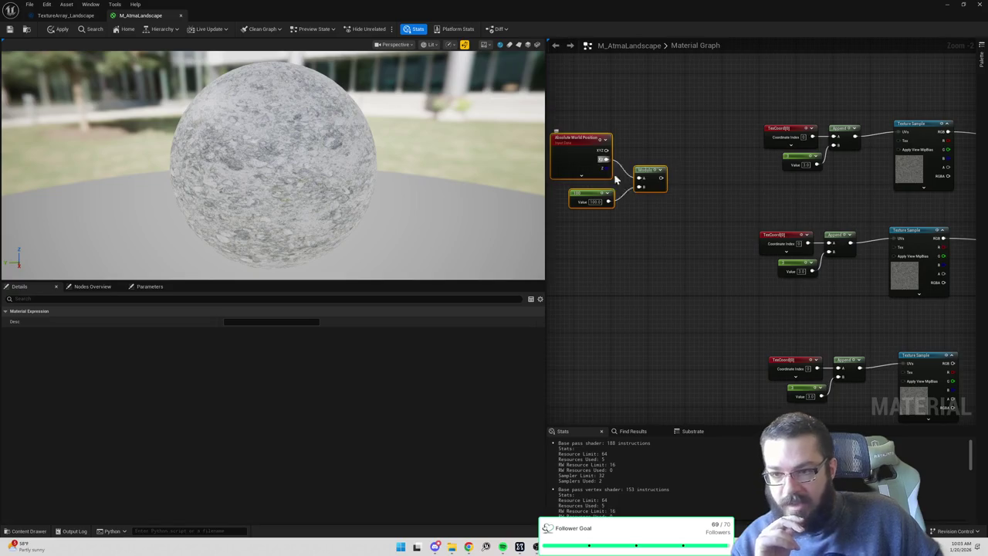
Divide the world position XY by 100 with a Divide node wired from the XY pin.
left_click_drag(607, 159, 603, 247)
type("divide")
key("Return")
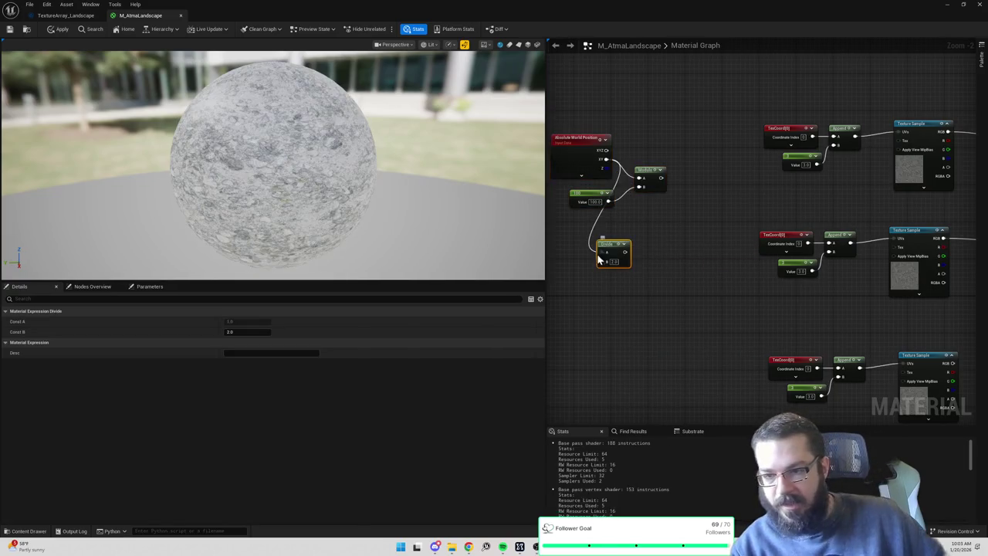
double_click(614, 261)
type("100")
key("Return")
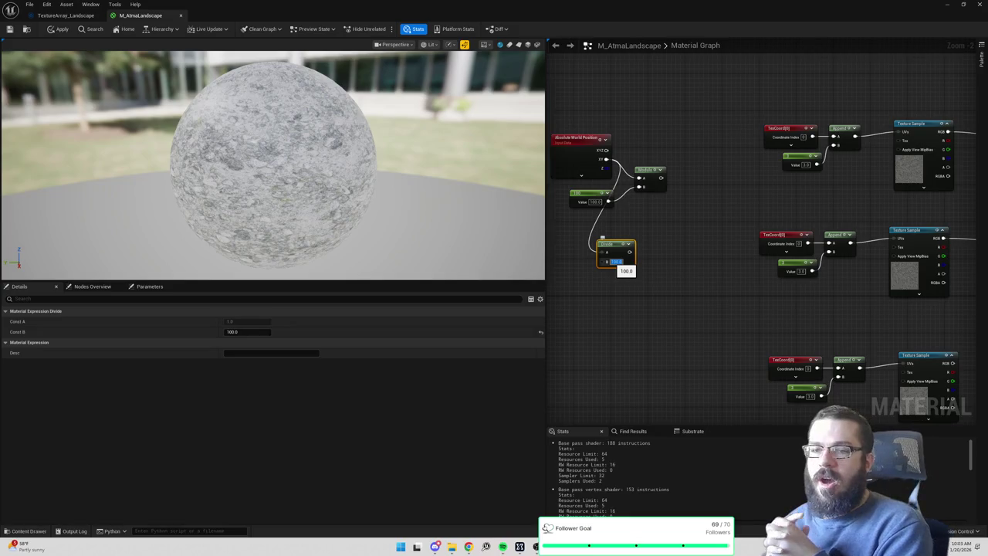
Select the Modulo node and the 100 constant, checking the Paint tile sketch.
left_click(640, 185)
left_click(596, 193, "ctrl")
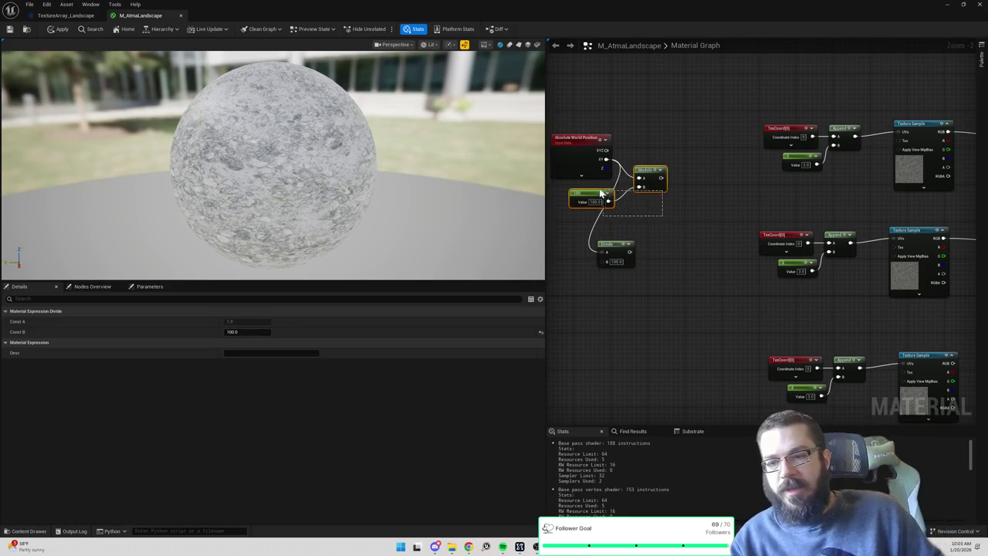
key("alt+Tab")
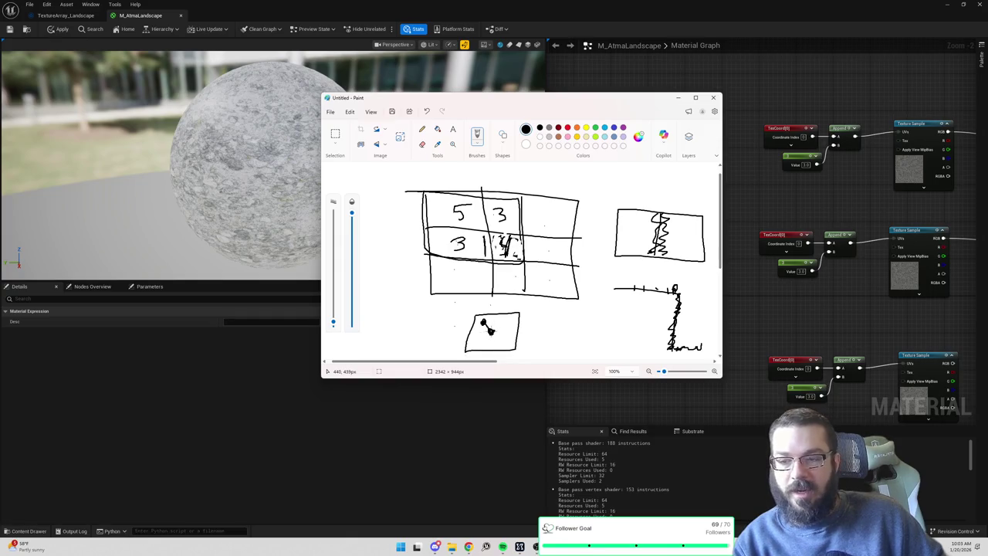
key("alt+Tab")
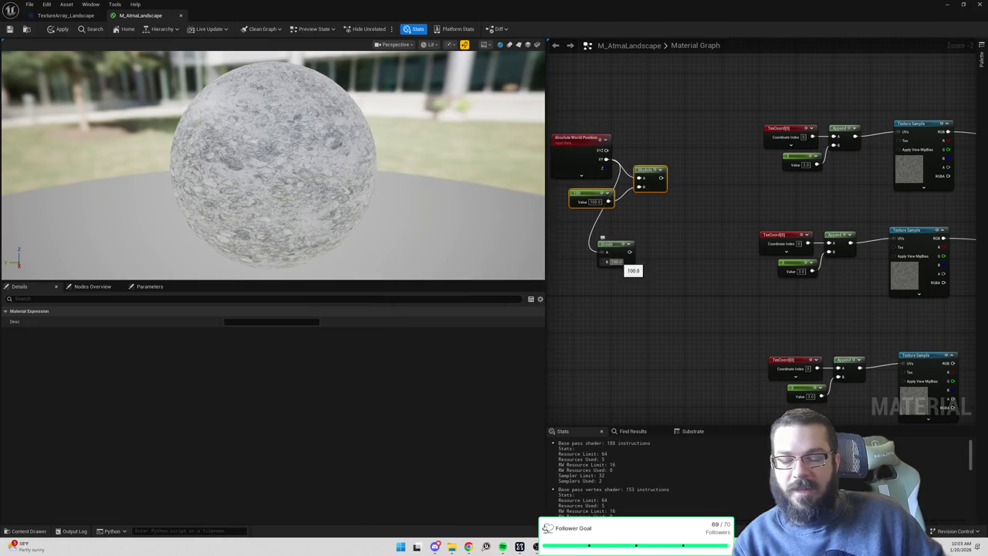
Round the Divide output with a Round node and rearrange the nodes leftward.
left_click_drag(630, 252, 650, 259)
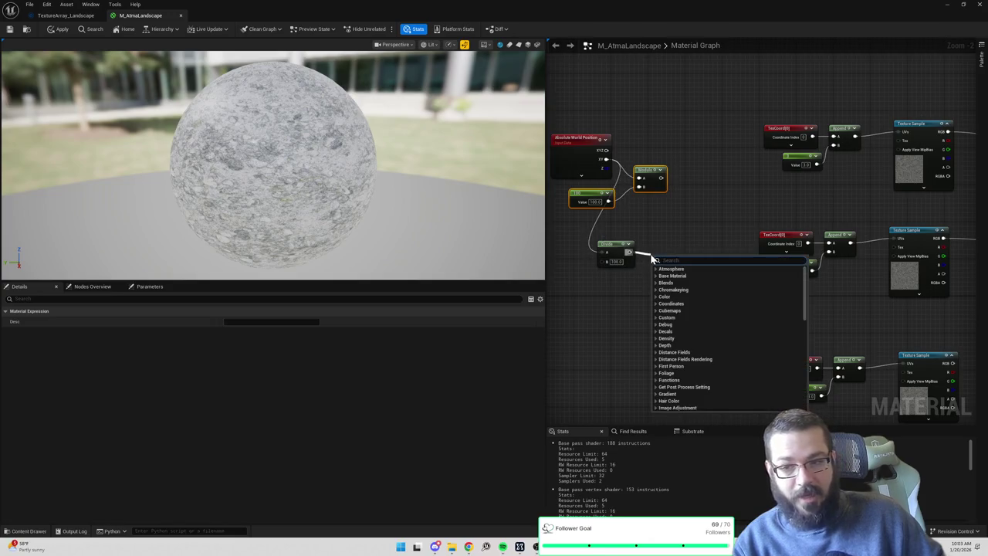
type("round")
key("Return")
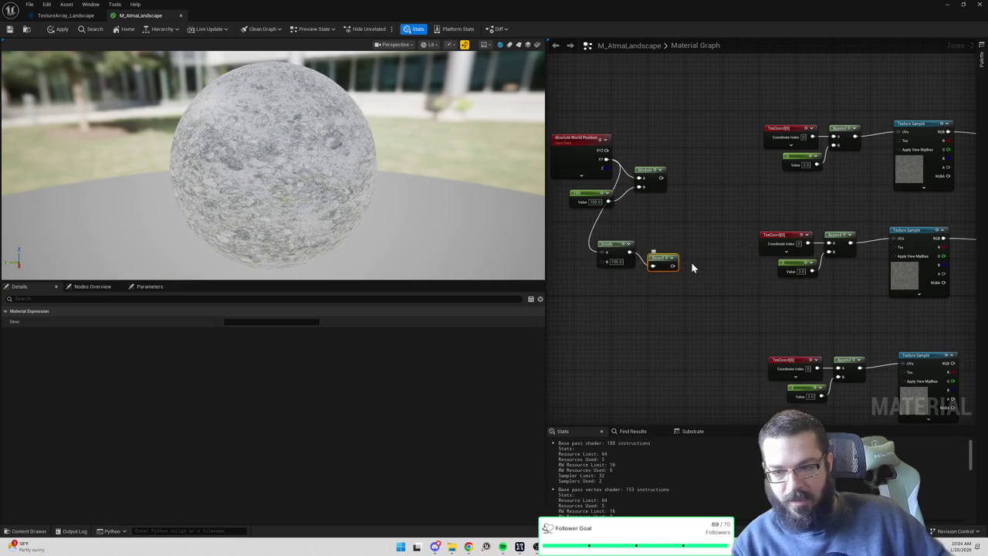
left_click(615, 248, "ctrl")
mouse_move(615, 249)
left_mouse_down()
mouse_move(589, 252)
mouse_move(698, 228)
mouse_move(742, 257)
left_mouse_up()
key("alt+Tab")
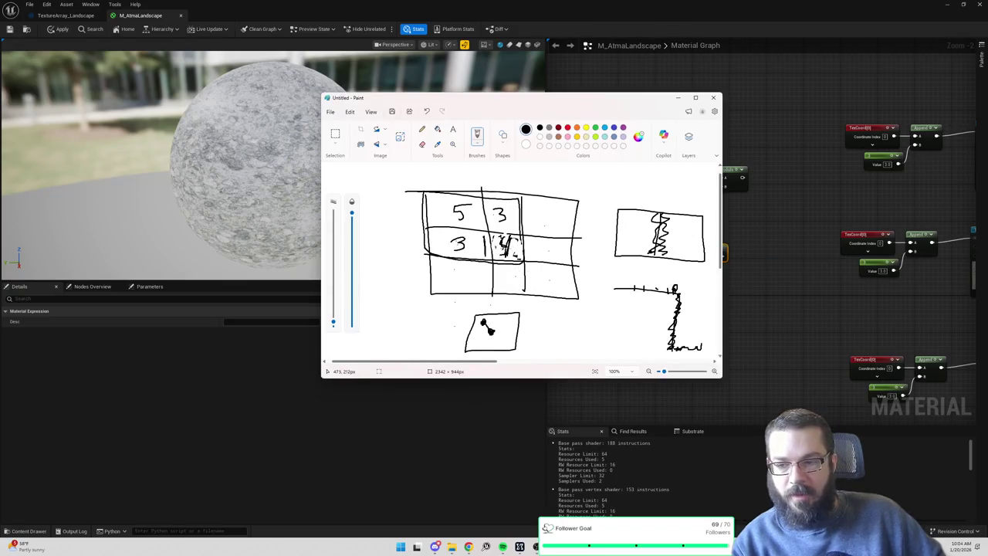
key("alt+Tab")
left_click_drag(722, 255, 750, 258)
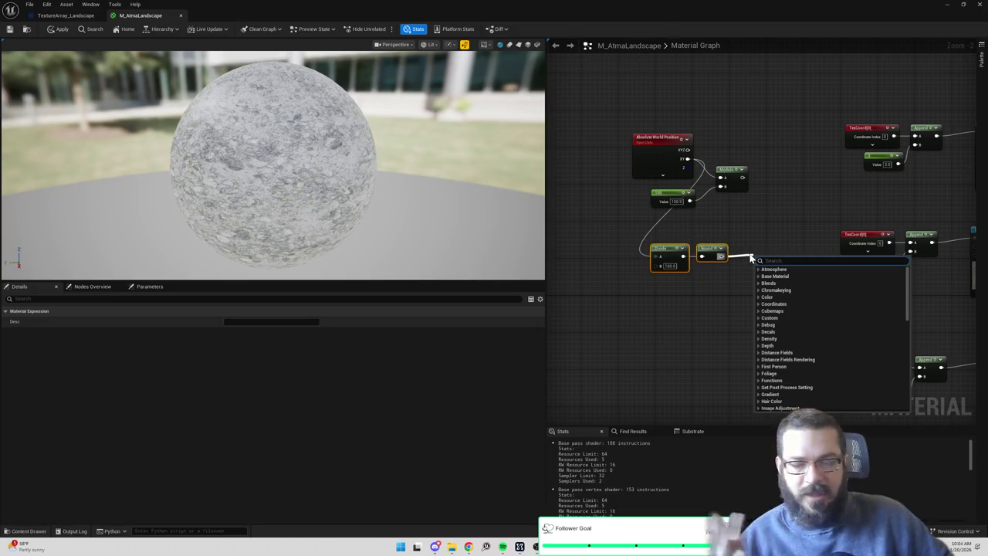
left_click_drag(660, 139, 606, 139)
Wrap the Divide and Round nodes in a comment titled 'Calculate tile X Y'.
left_click_drag(642, 231, 733, 285)
type("c")
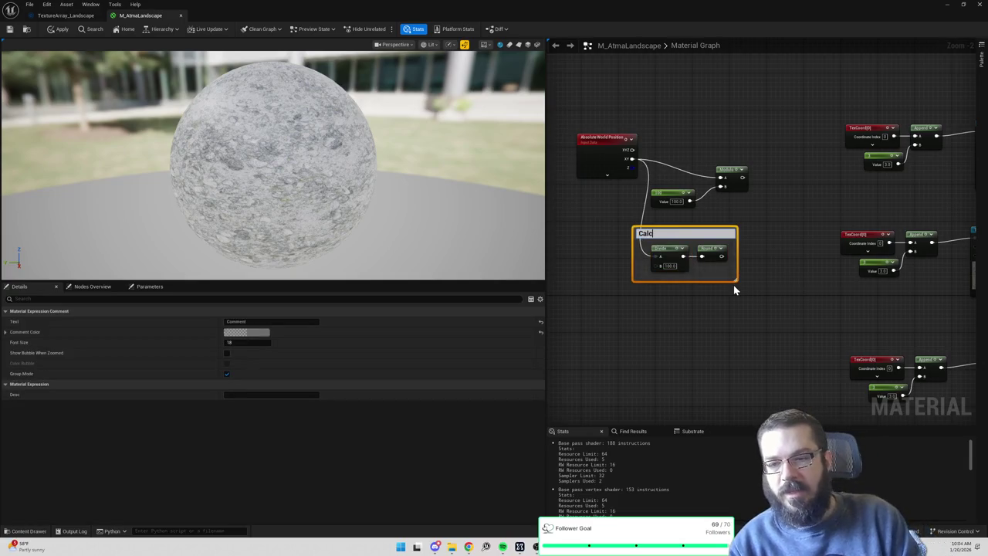
type("Calculate tile X Y")
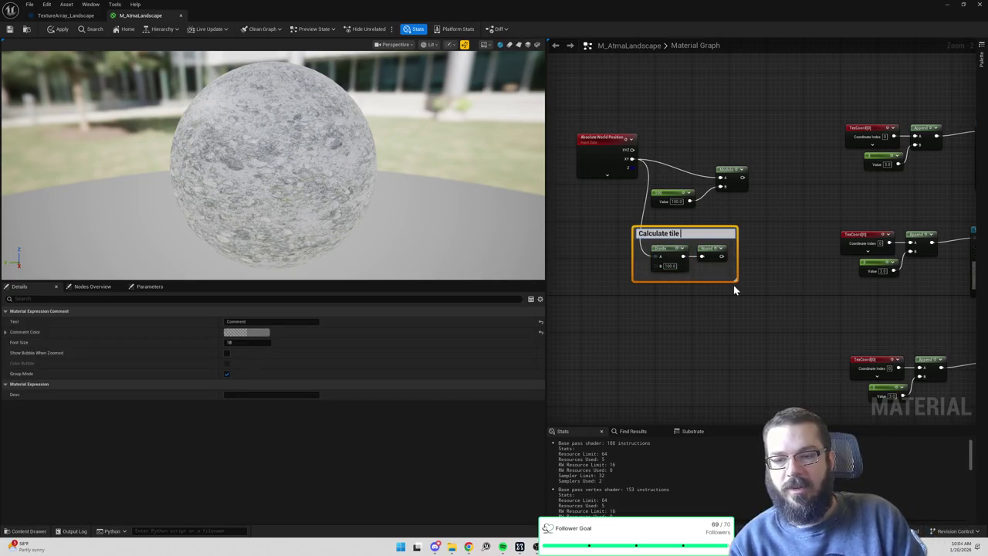
key("Return")
left_click(695, 186)
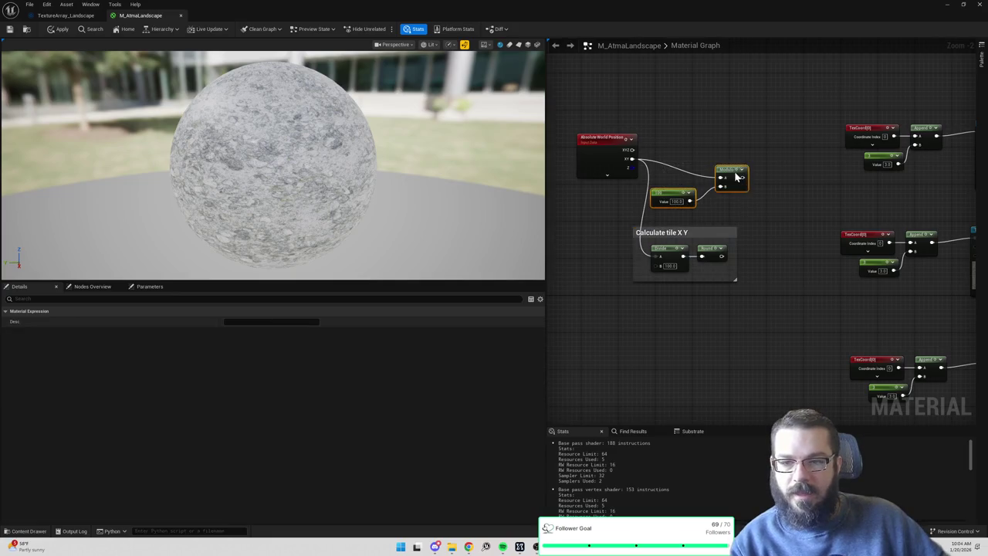
Comment the Modulo nodes 'Calculate pixel position relative to bottom left'; move Absolute World Position left.
left_click_drag(641, 210, 750, 160)
type("c")
type("Calculate")
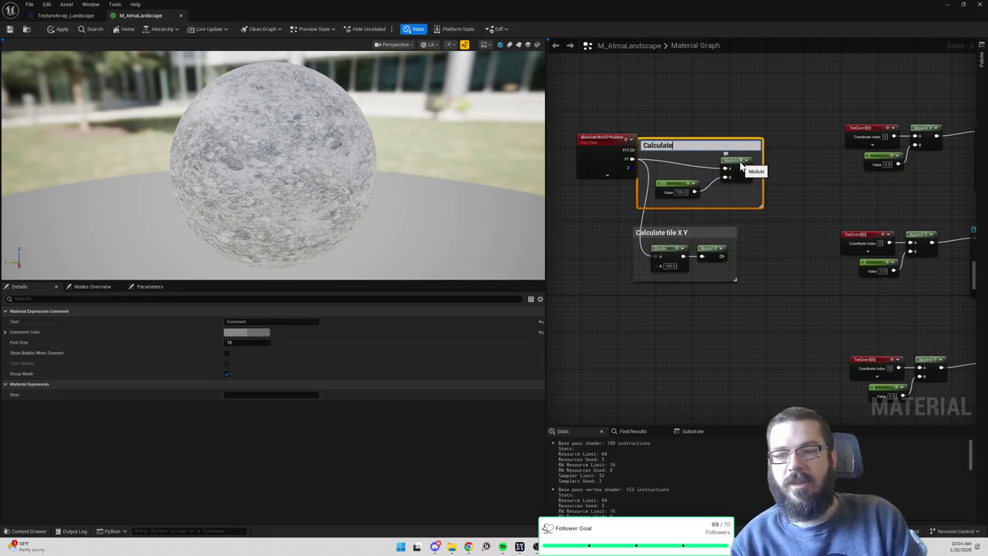
type(" pixel position rel")
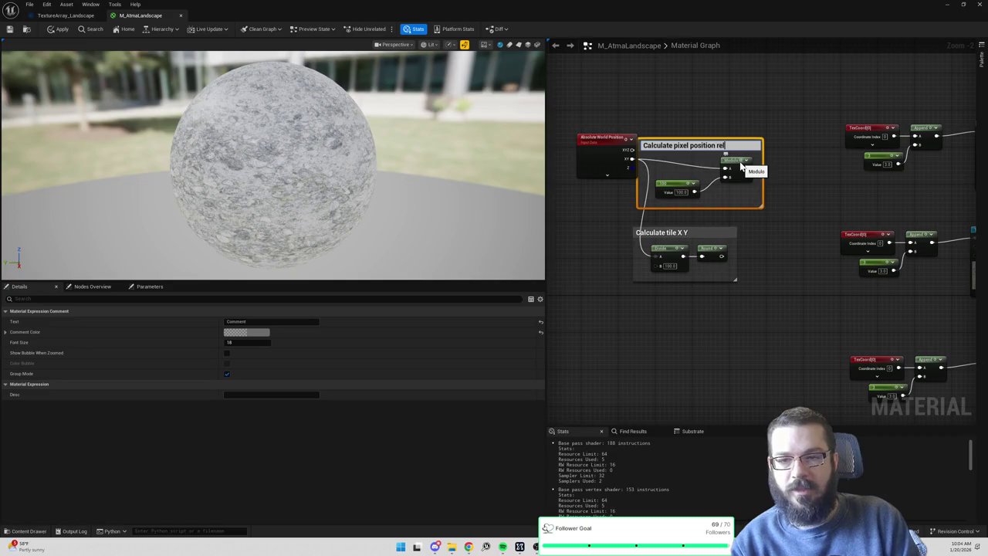
type("ative to bottom left")
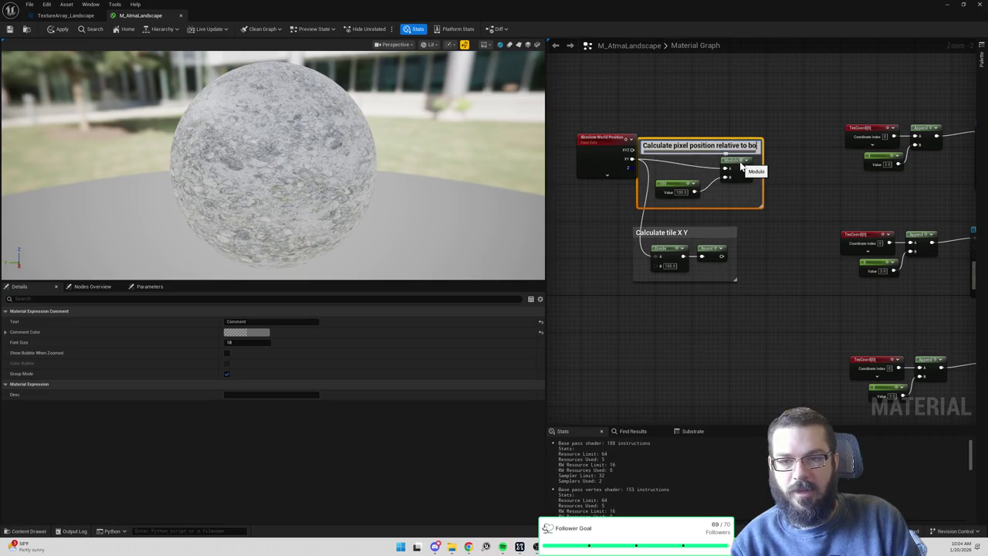
key("Return")
left_click_drag(605, 145, 632, 127)
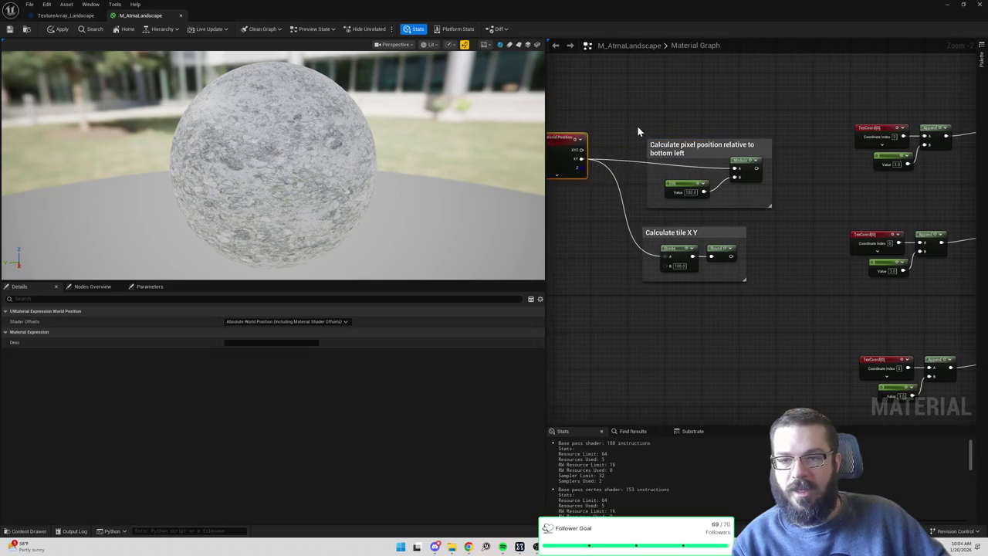
left_click(783, 154, "shift")
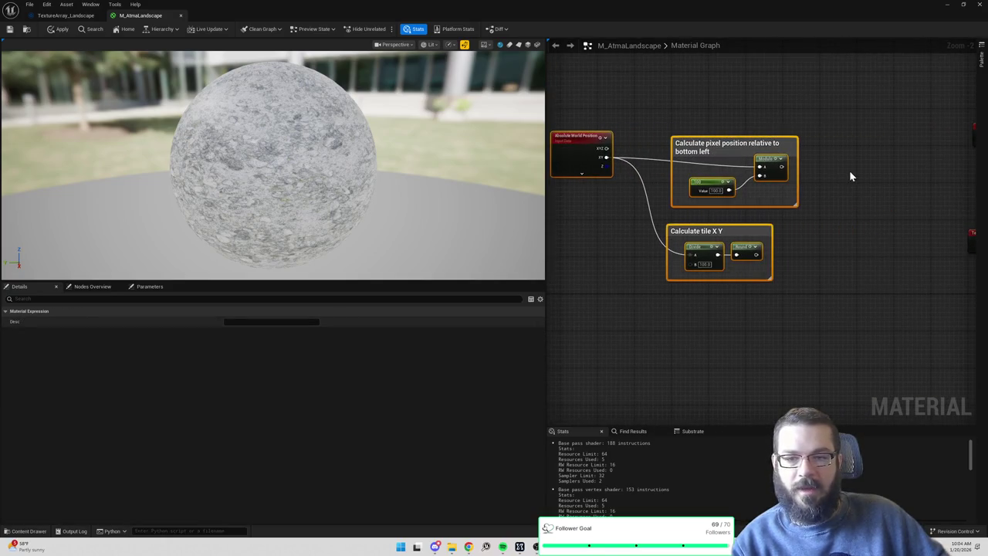
left_click(827, 186)
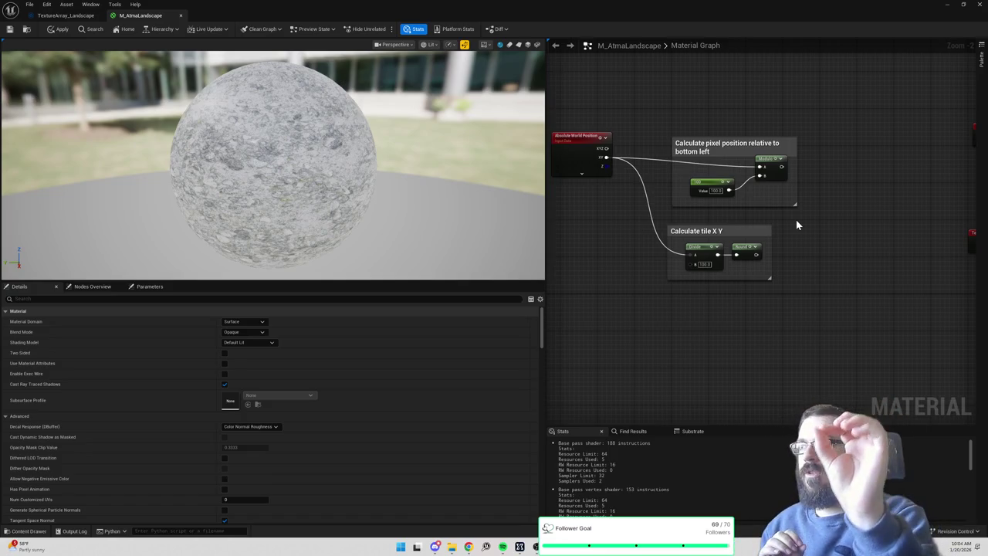
Pull a wire off the Modulo output to bring up the node search list.
left_click_drag(781, 166, 812, 172)
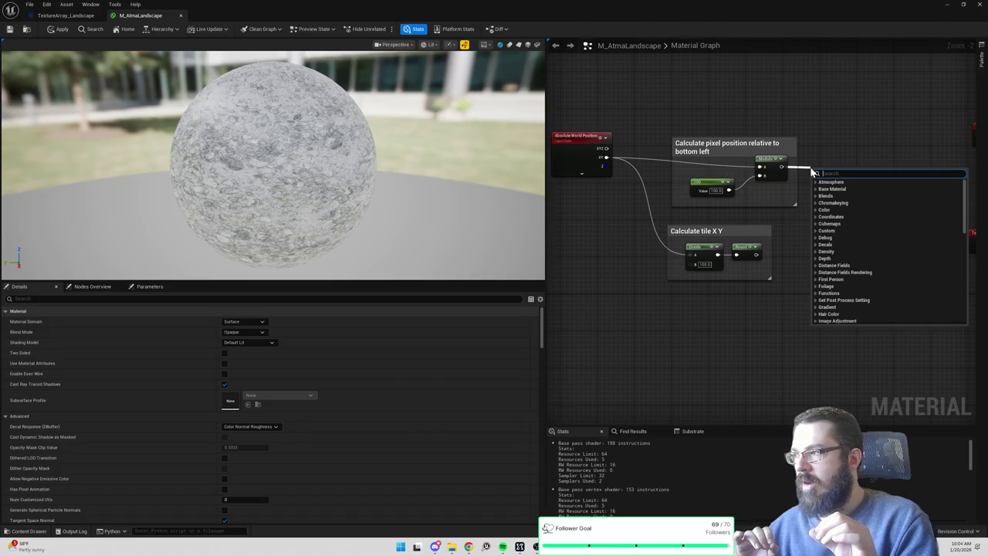
Add a Subtract after Modulo, fed by a Constant2Vector set to 50, 50.
type("subtract")
key("Return")
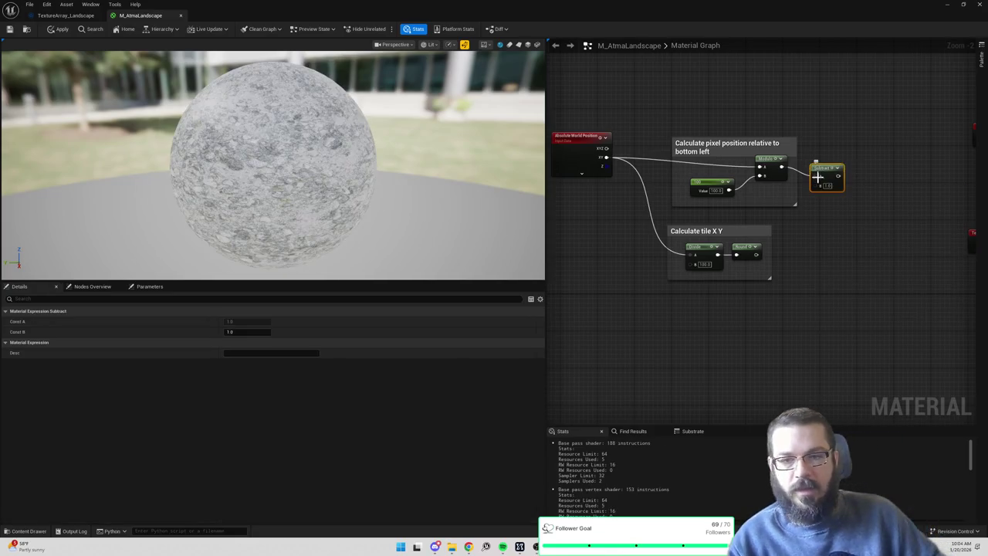
left_click(810, 206)
left_click(821, 219)
type("50")
key("Tab")
type("50")
key("Tab")
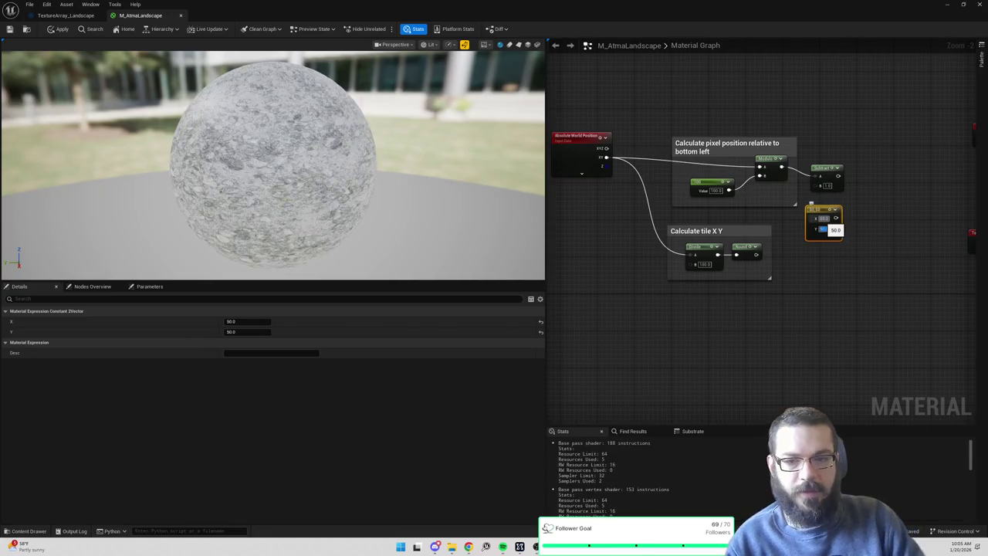
left_click_drag(814, 186, 834, 216)
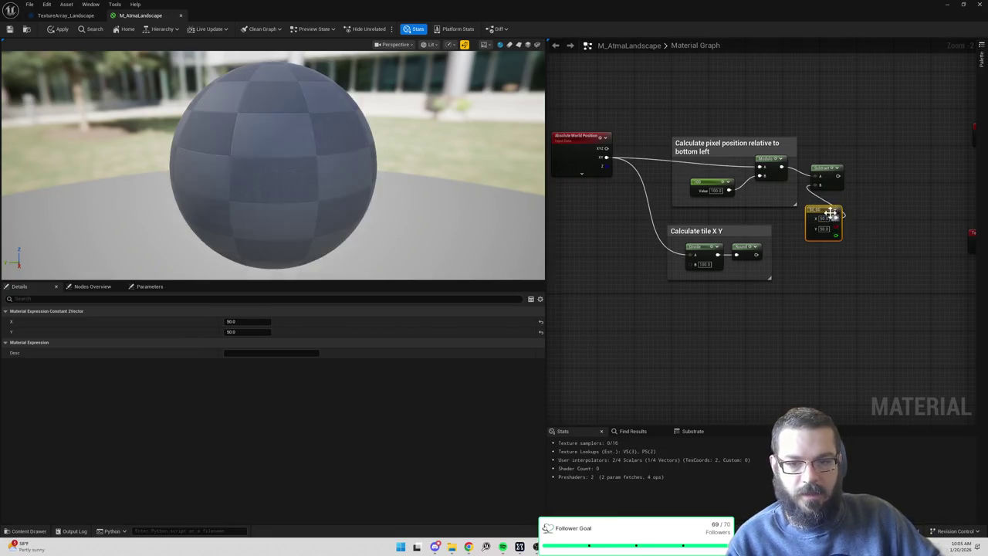
Rearrange the nodes and comment Subtract and its constant 'Pixel position relative to center'.
left_click_drag(822, 169, 882, 179)
scroll(883, 179, "down", 2)
left_click_drag(644, 122, 893, 264)
left_click_drag(877, 172, 790, 172)
left_click(764, 193)
left_click_drag(733, 225, 802, 167)
type("c")
type("Pixel position rel")
type("ative to center")
key("Return")
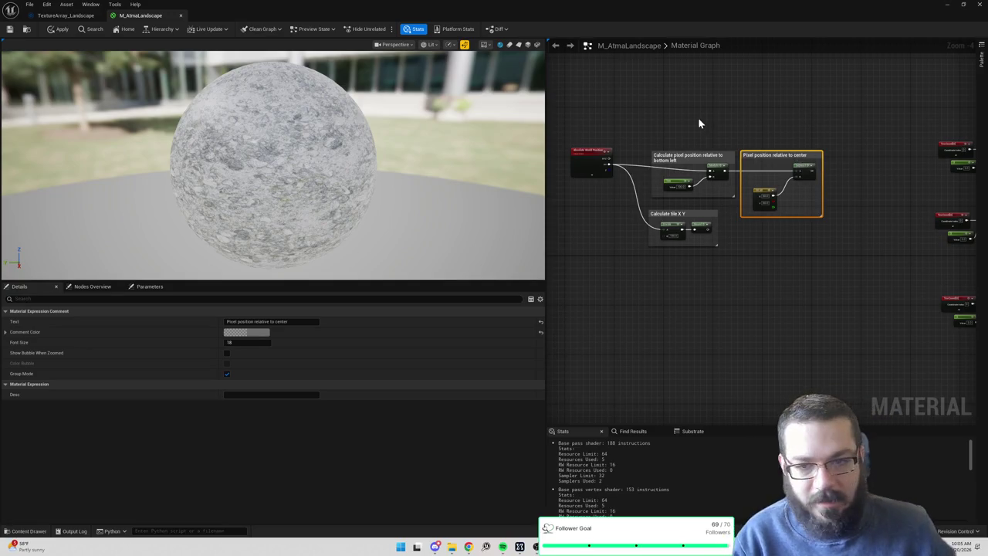
Slide the three commented groups left into a compact row.
left_click_drag(573, 118, 853, 270)
left_click_drag(795, 171, 770, 172)
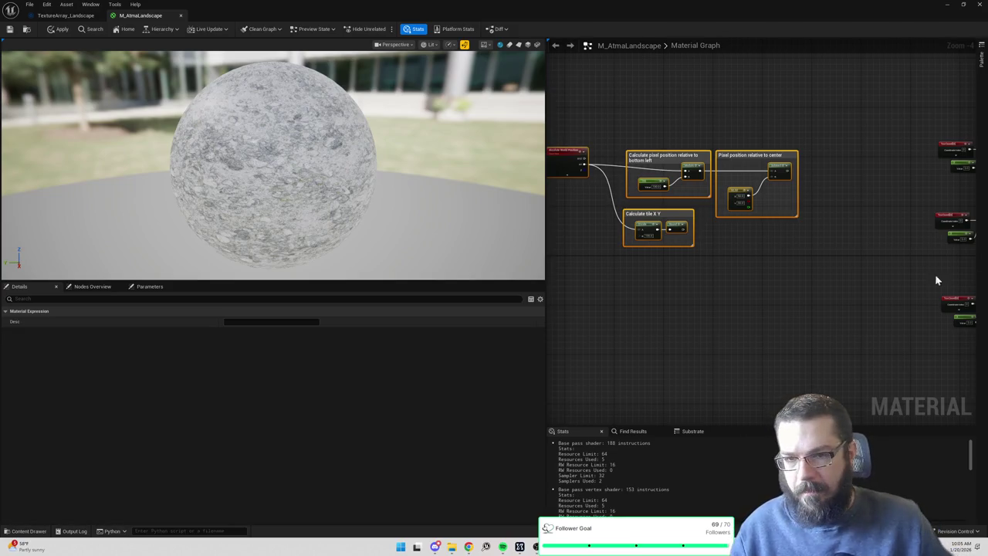
left_click_drag(731, 118, 825, 259)
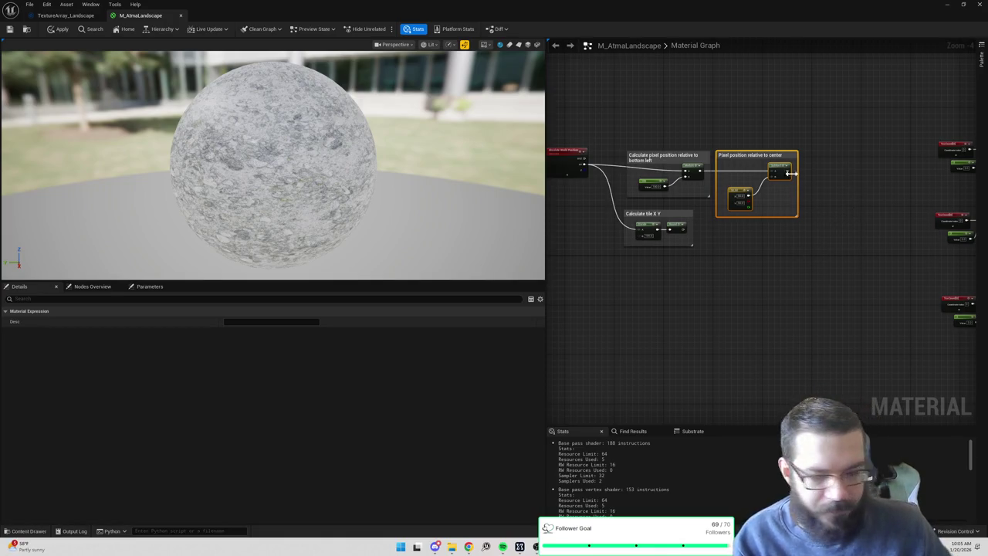
left_click_drag(681, 107, 963, 308)
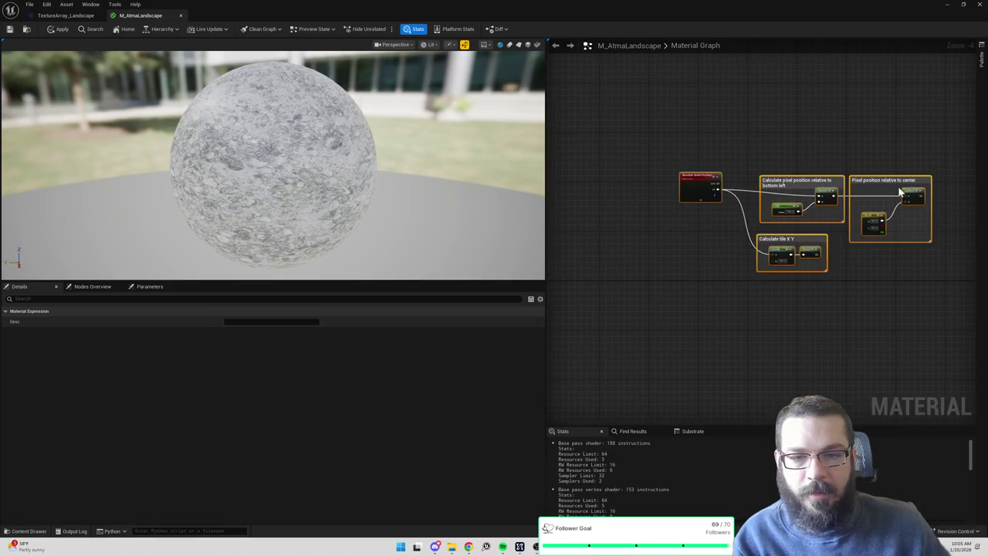
left_click(666, 122)
left_click_drag(666, 122, 960, 302)
left_click_drag(868, 214, 776, 207)
left_click(777, 144)
Widen the graph area by shrinking the preview, then zoom and center the groups.
left_click_drag(778, 145, 755, 115)
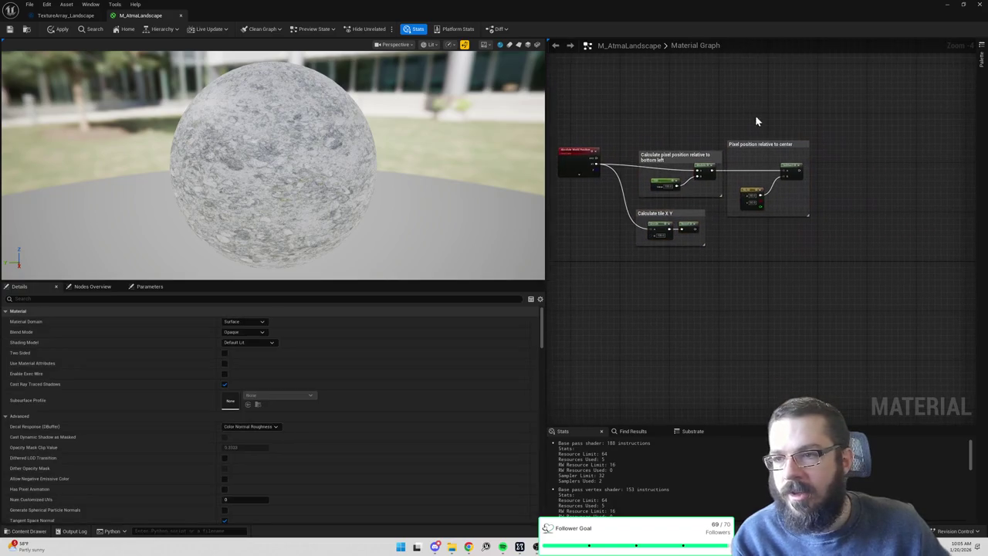
left_click_drag(545, 105, 405, 105)
scroll(574, 139, "up", 2)
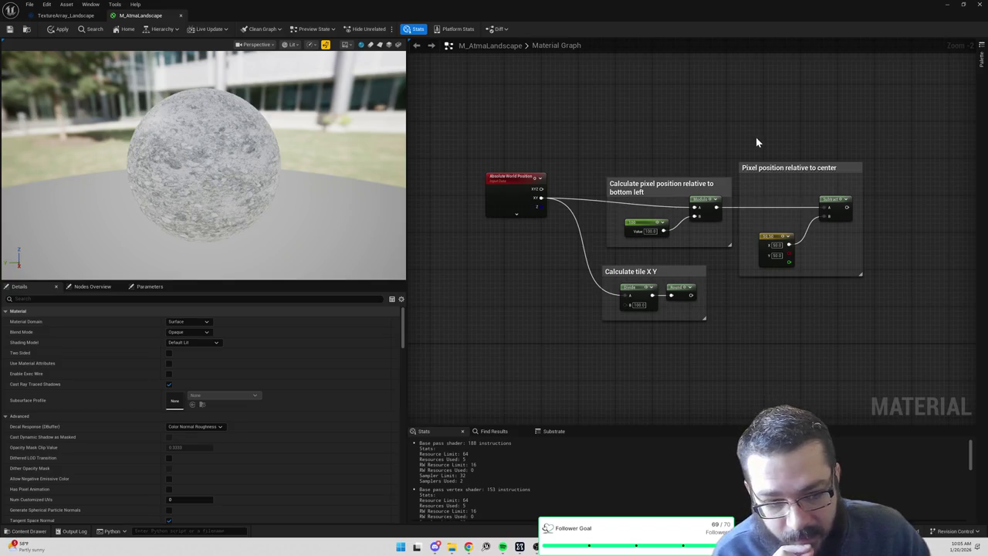
left_click_drag(756, 142, 730, 133)
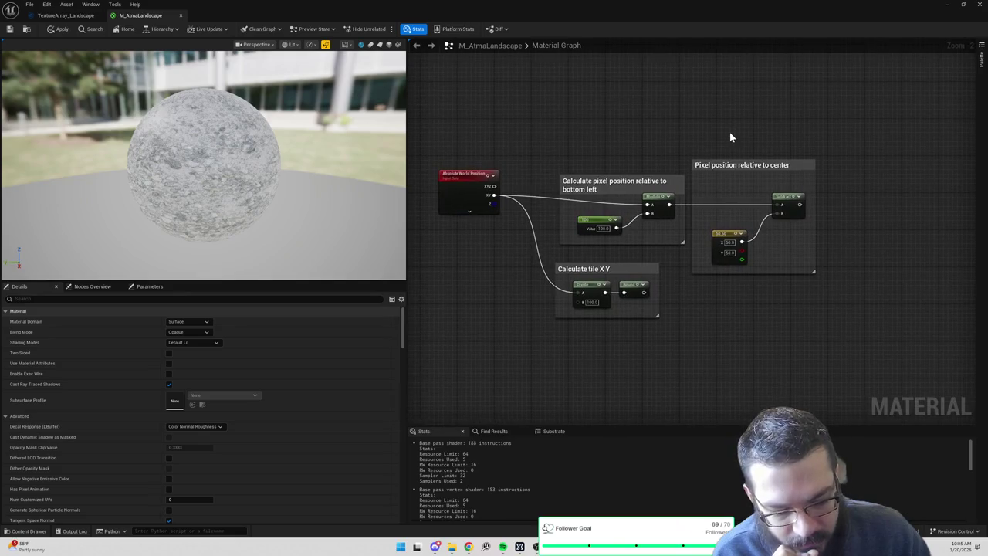
Switch to the Paint grid sketch and write '-1,1' above its top-left corner.
key("alt+Tab")
key("alt+Tab")
key("alt+Tab")
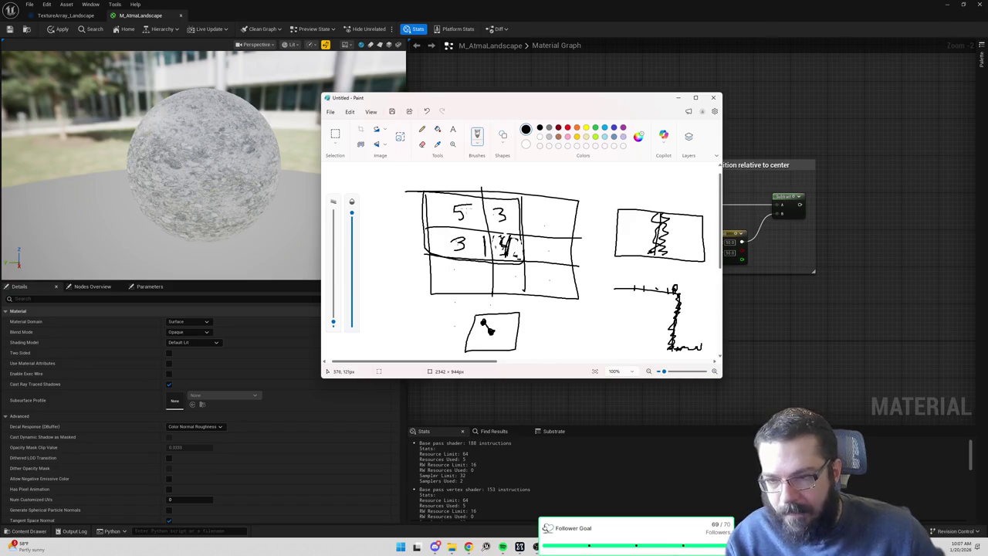
left_click_drag(430, 172, 445, 185)
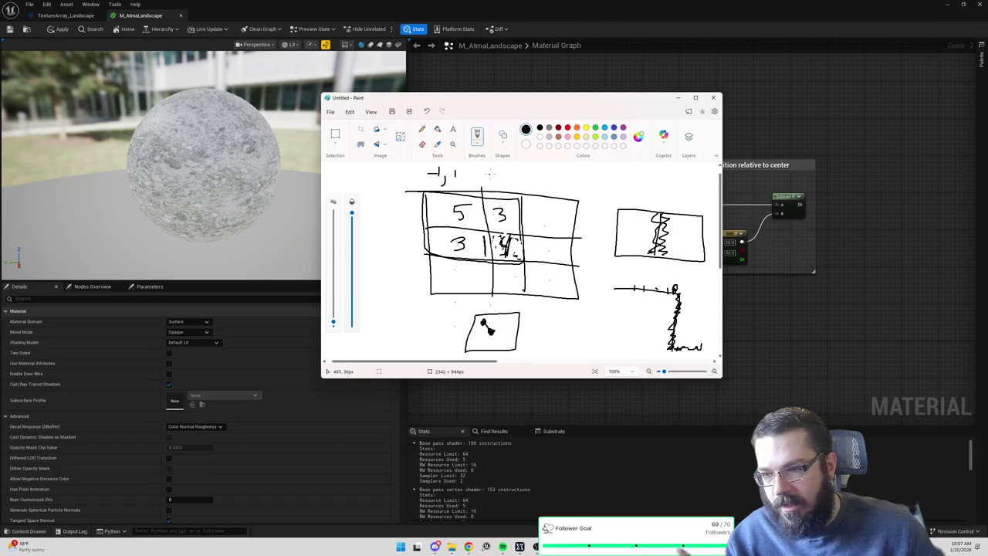
Write '0,1', '1,1' and '1,-1' labels around the grid, then move the Paint window left.
left_click_drag(491, 169, 497, 182)
left_click_drag(504, 169, 540, 180)
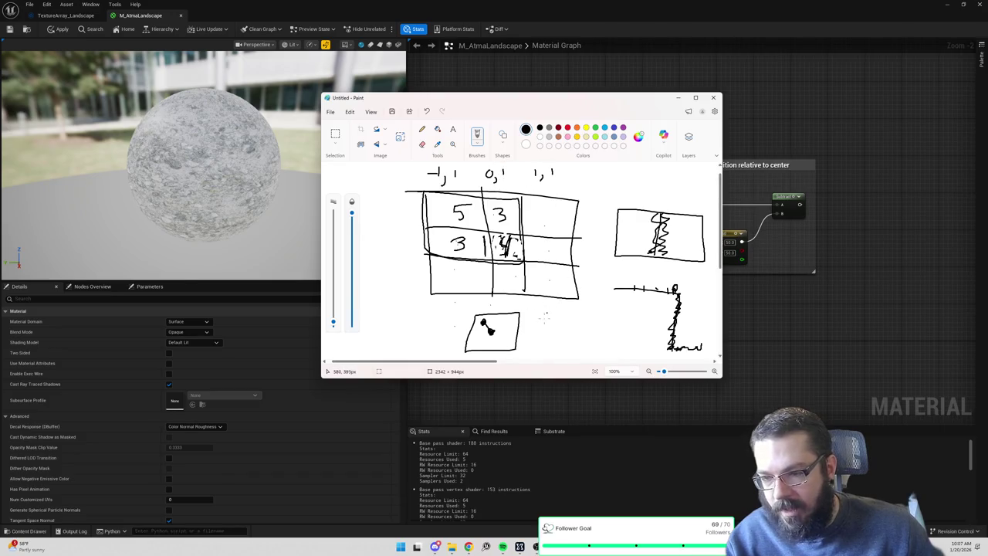
left_click_drag(553, 321, 581, 313)
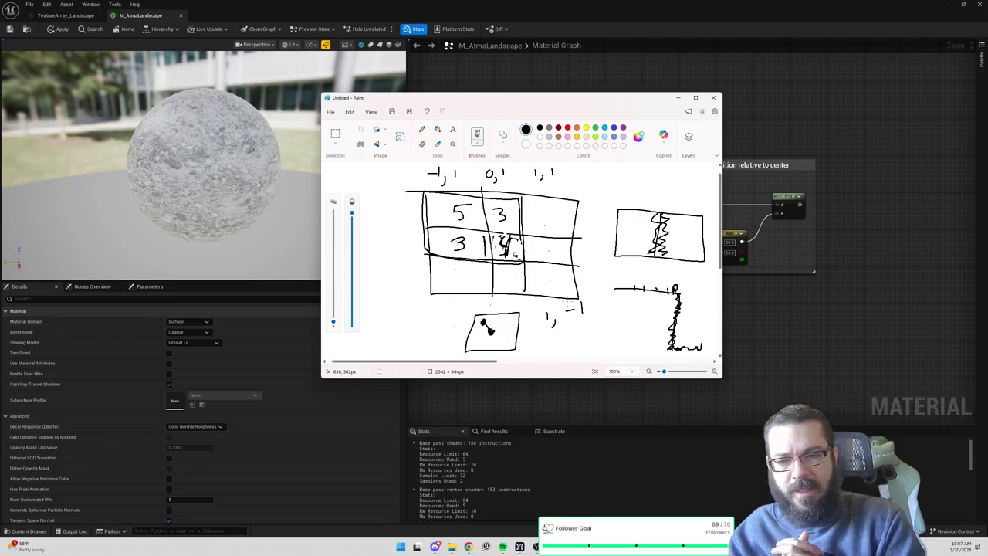
left_click_drag(525, 97, 433, 104)
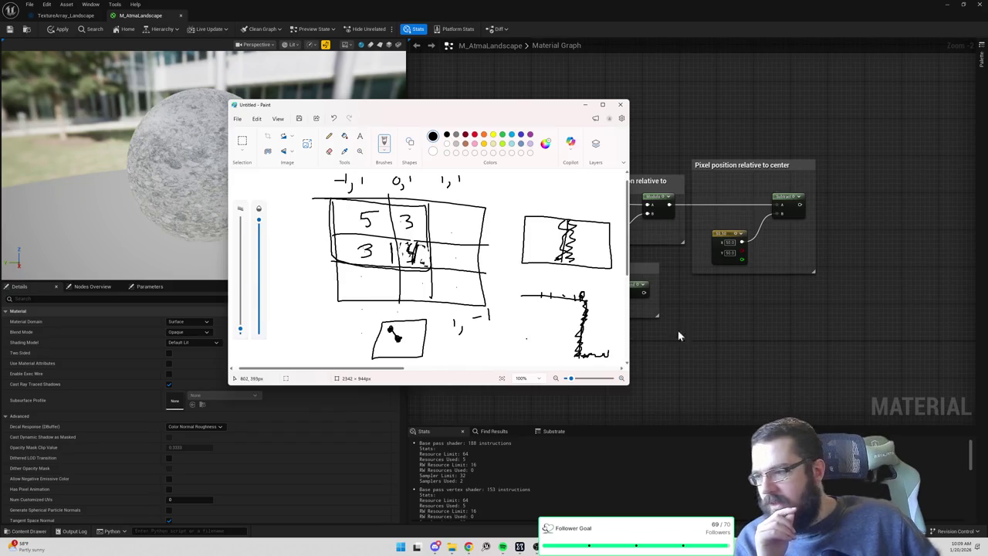
right_click(784, 304)
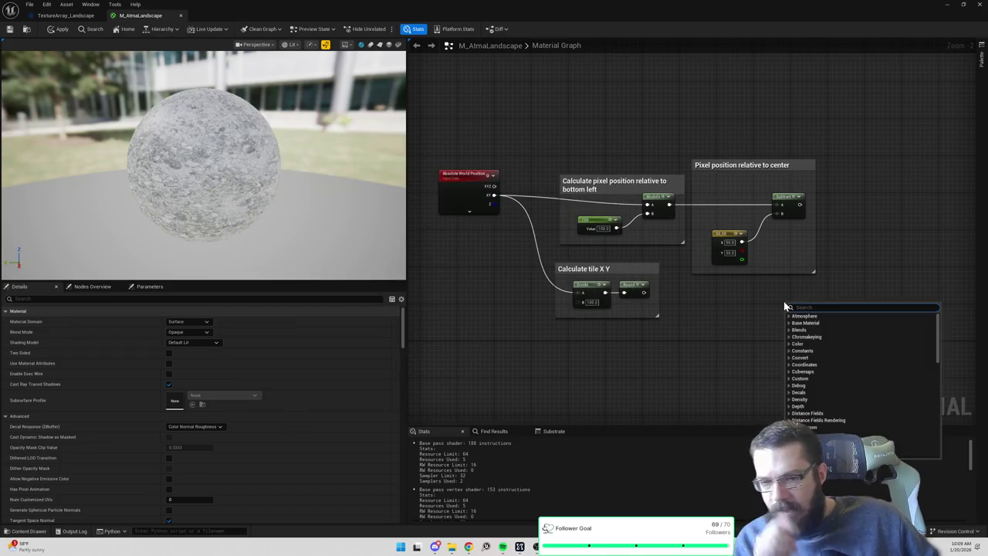
type("map")
scroll(888, 384, "down", 10)
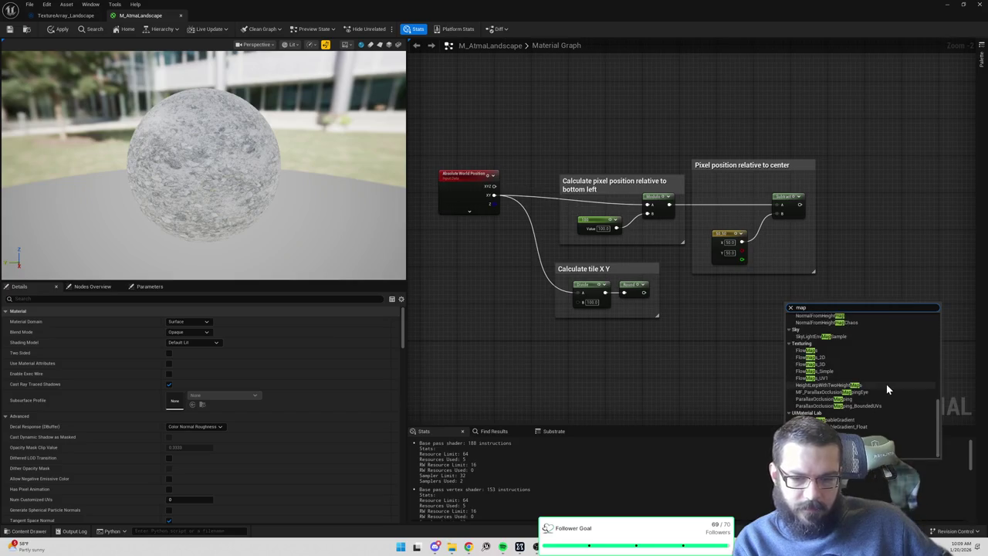
scroll(886, 384, "up", 10)
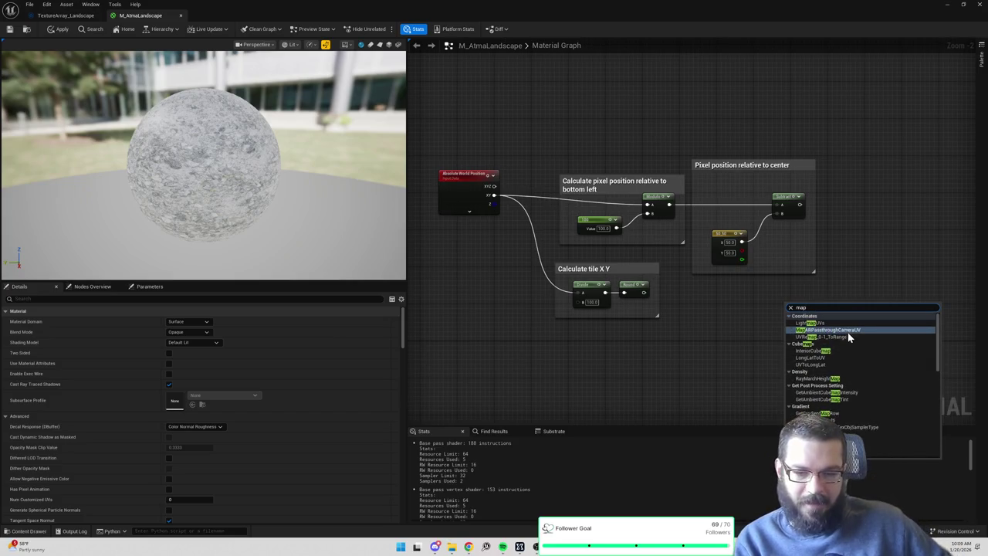
left_click(840, 227)
key("alt+Tab")
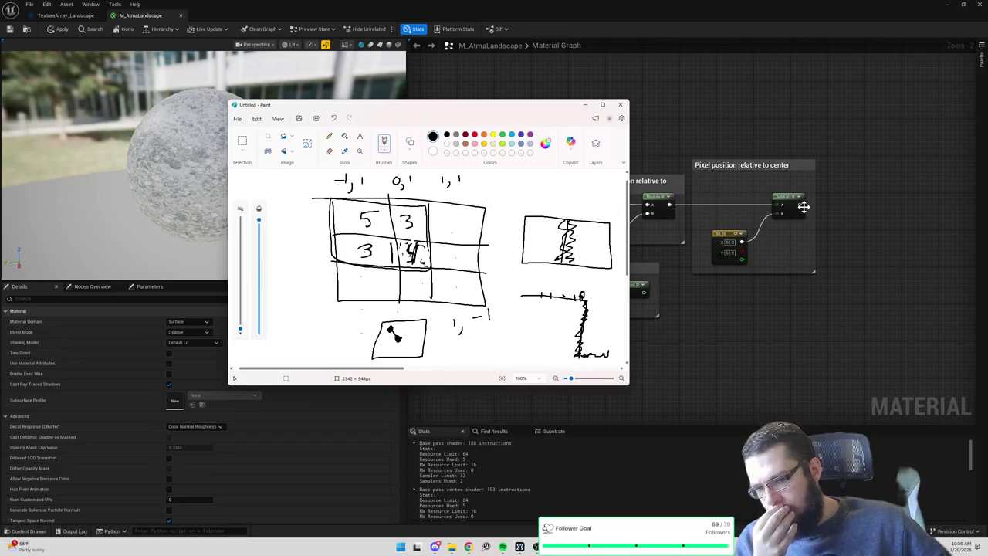
left_click(789, 242)
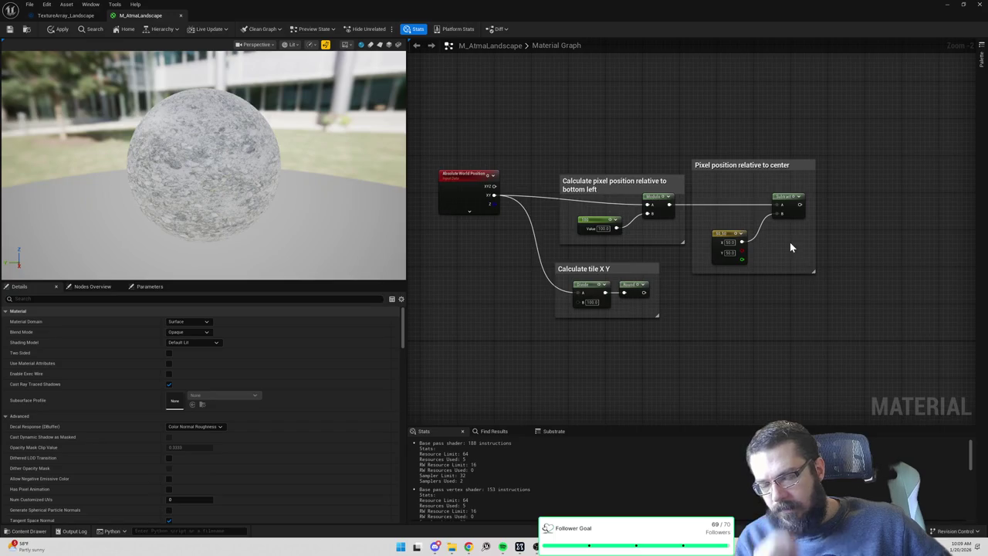
key("alt+Tab")
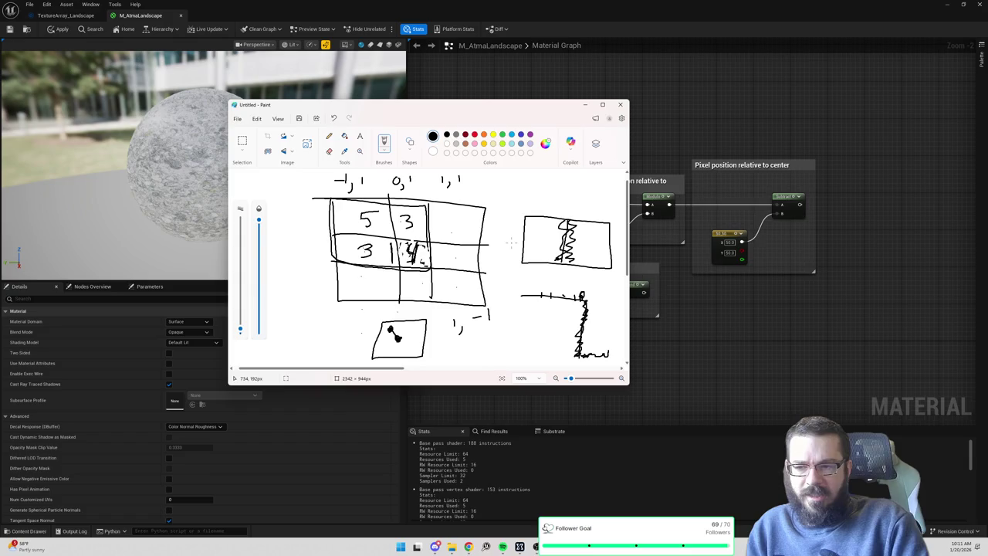
Capture a screenshot, then raise the Paint grid sketch from the taskbar previews.
key("super+shift+s")
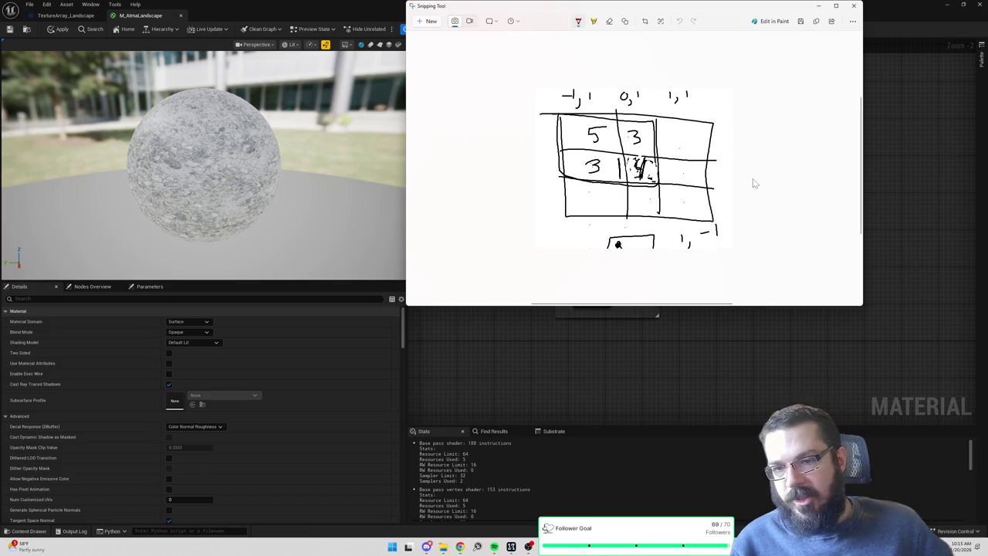
left_click(852, 8)
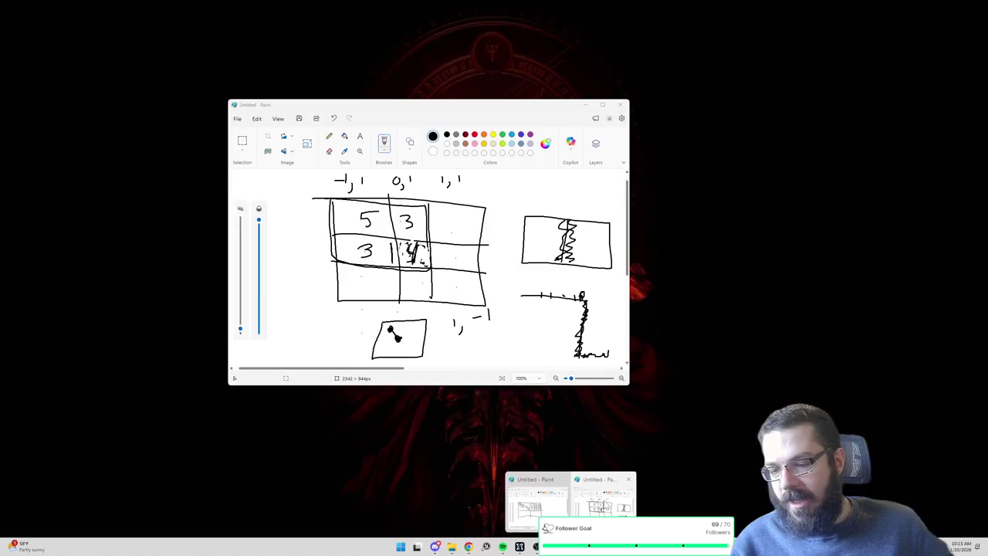
left_click(630, 500)
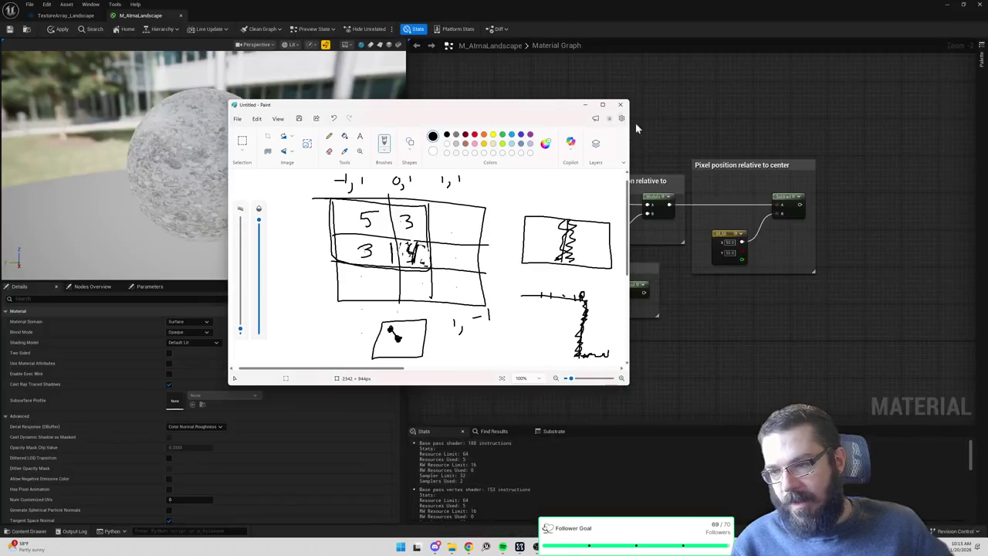
Move Paint right, draw a small mark and rectangle at upper right, then minimize it.
left_click_drag(508, 110, 696, 81)
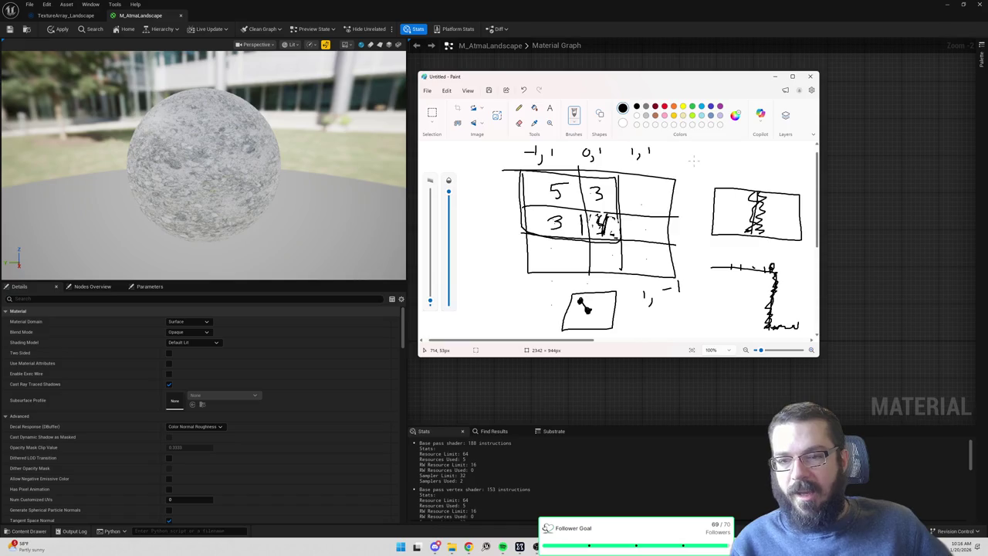
left_click_drag(718, 158, 715, 160)
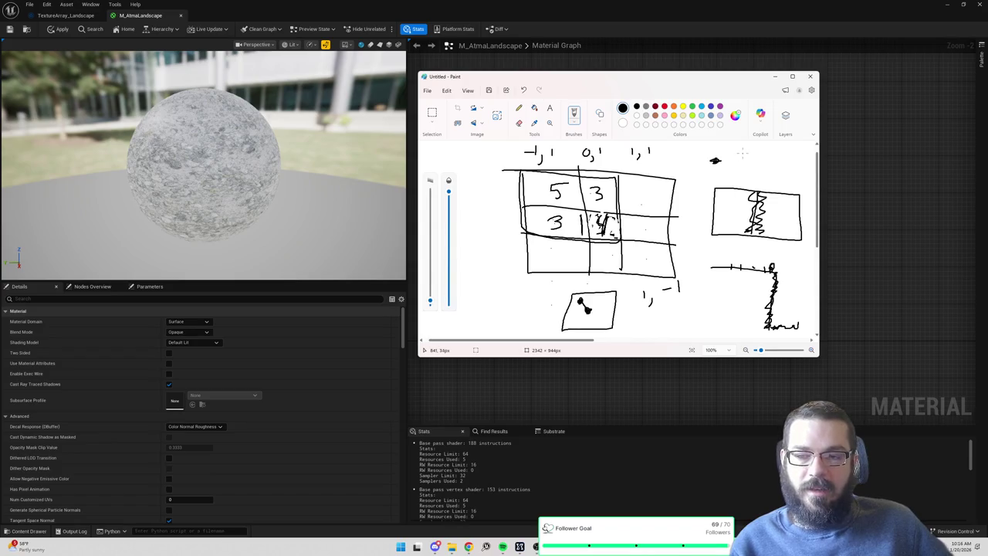
mouse_move(741, 153)
left_mouse_down()
mouse_move(756, 174)
mouse_move(742, 154)
left_mouse_up()
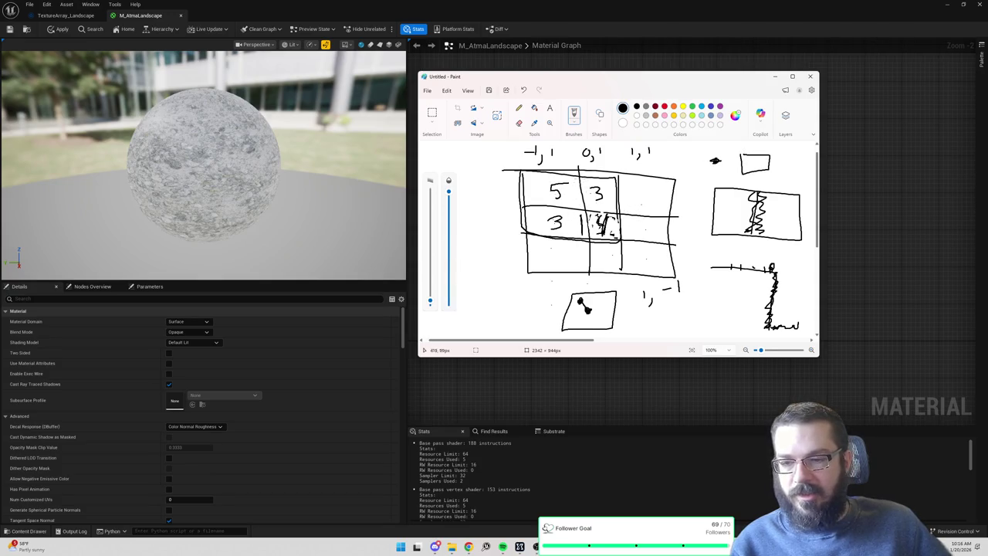
left_click(885, 216)
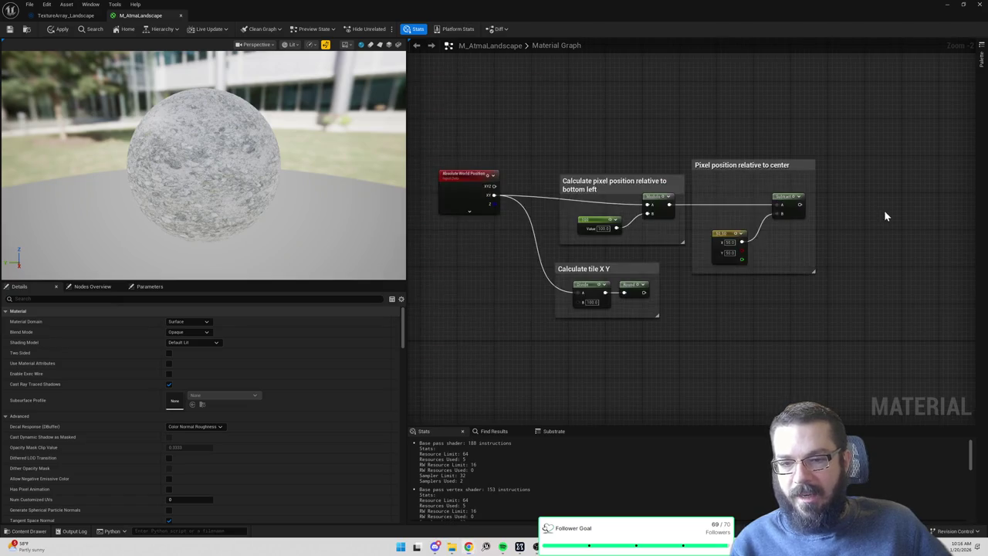
Select the Subtract node, then draw a stroke in Paint from the 4 cell toward 3.
mouse_move(755, 180)
left_mouse_down()
mouse_move(802, 218)
mouse_move(794, 211)
left_mouse_up()
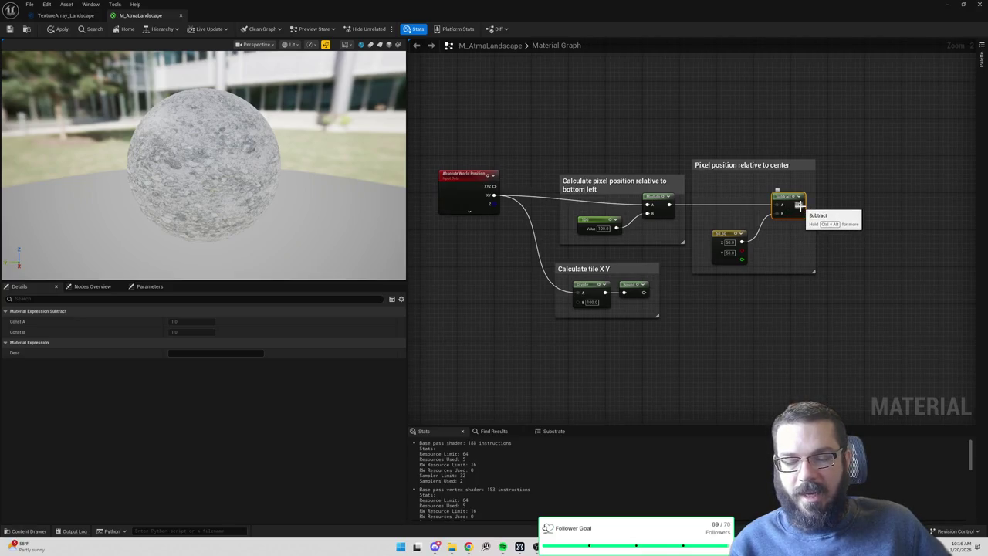
key("alt+Tab")
left_click_drag(601, 226, 570, 207)
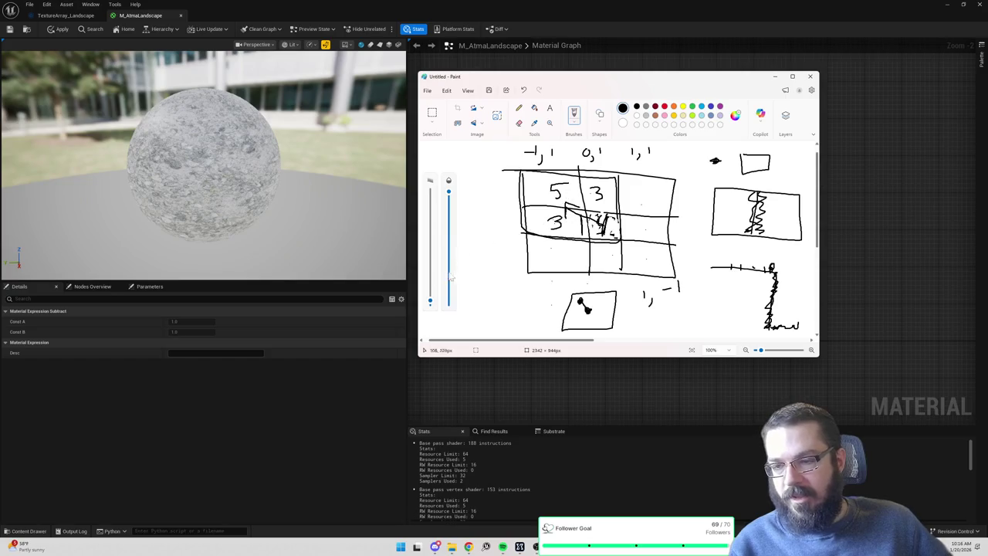
Handwrite coordinate labels -1,0, 0,0, 0,1 and -1,-1 left of the grid.
left_click_drag(468, 271, 477, 274)
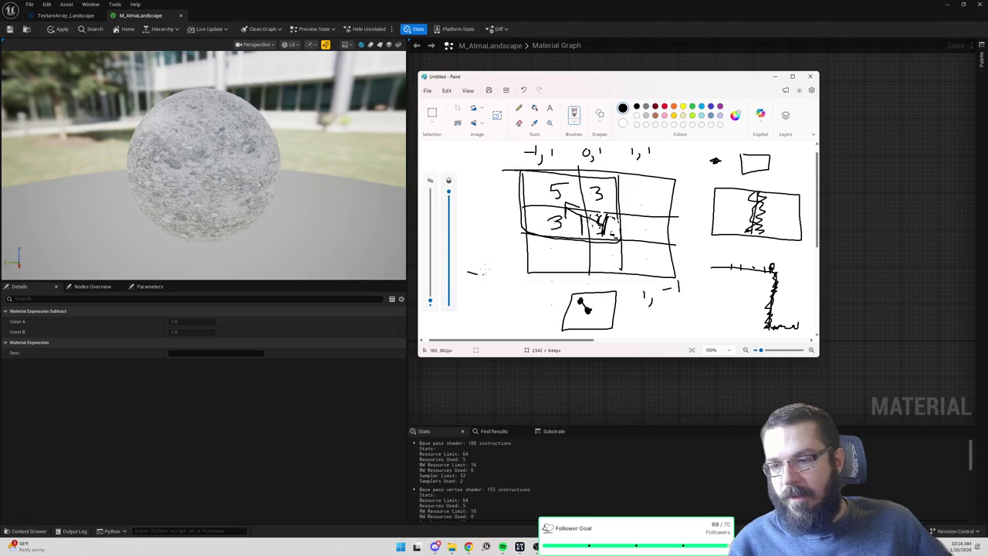
mouse_move(488, 269)
left_mouse_down()
mouse_move(508, 273)
mouse_move(506, 301)
mouse_move(519, 282)
mouse_move(531, 288)
mouse_move(525, 296)
left_mouse_up()
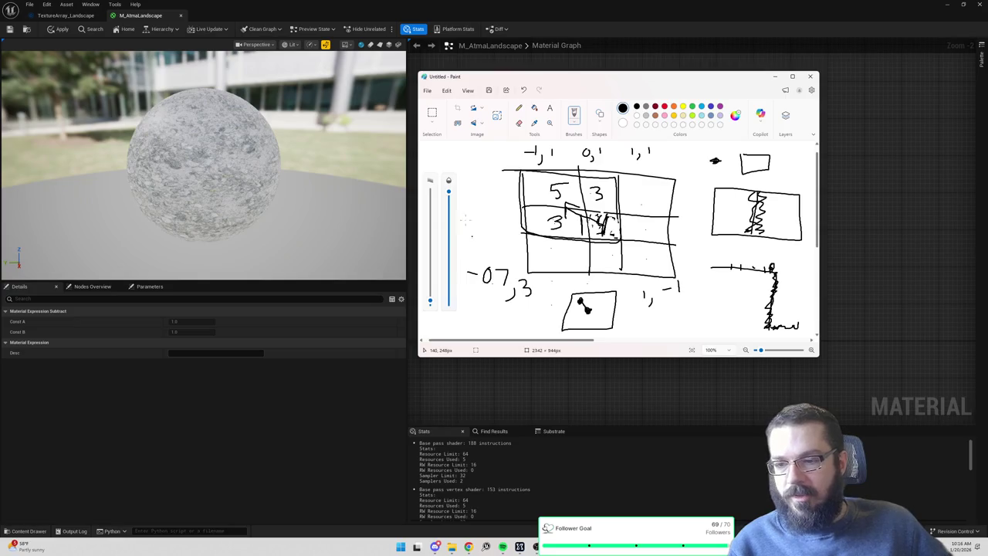
mouse_move(468, 221)
left_mouse_down()
mouse_move(462, 230)
mouse_move(471, 234)
mouse_move(468, 221)
mouse_move(473, 236)
left_mouse_up()
mouse_move(485, 223)
left_mouse_down()
mouse_move(468, 254)
mouse_move(479, 247)
left_mouse_up()
left_click_drag(479, 180, 479, 203)
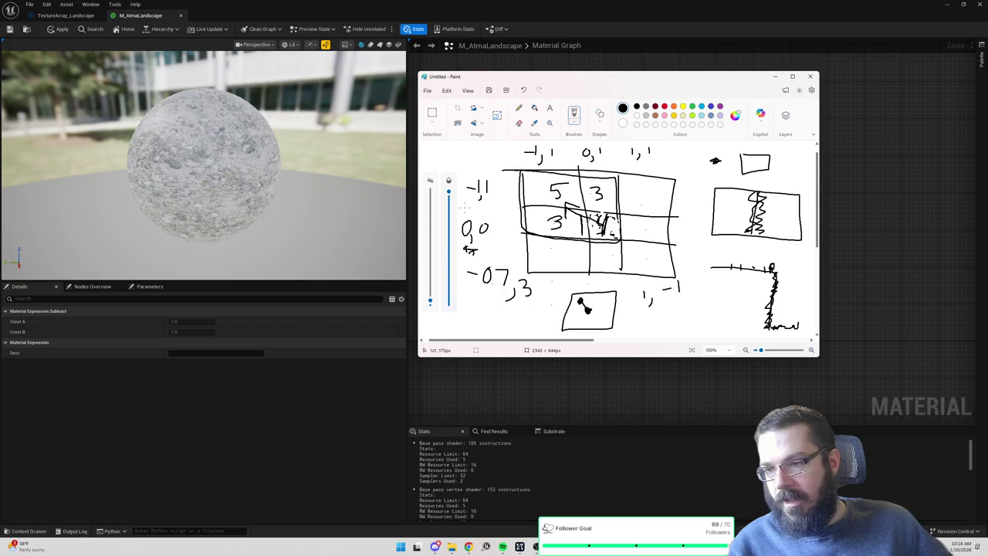
left_click_drag(489, 180, 490, 181)
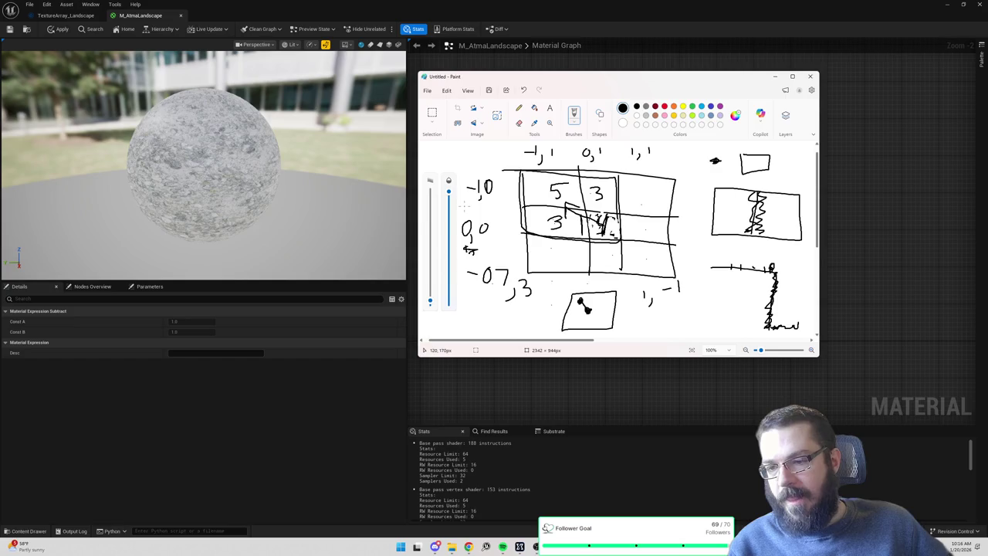
left_click_drag(471, 197, 477, 197)
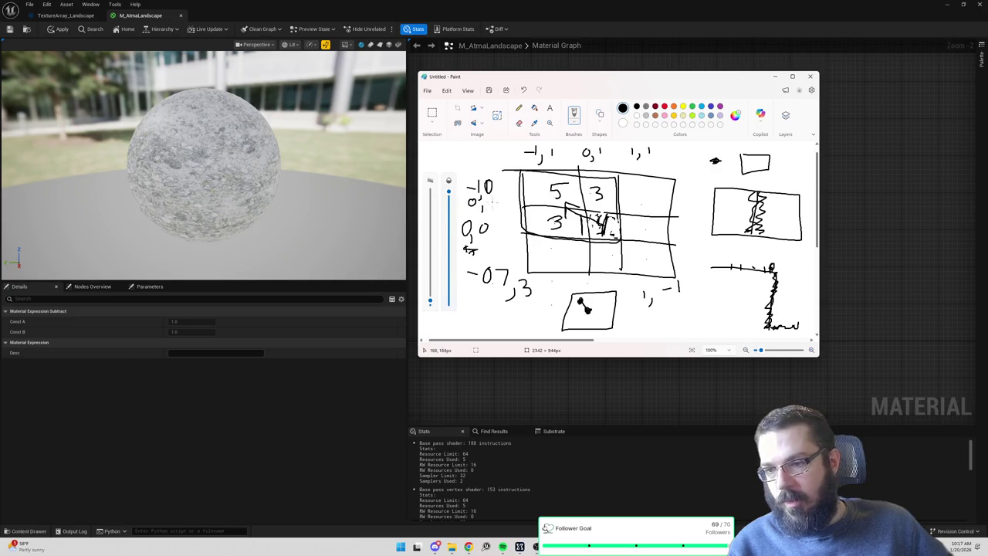
left_click_drag(465, 154, 477, 161)
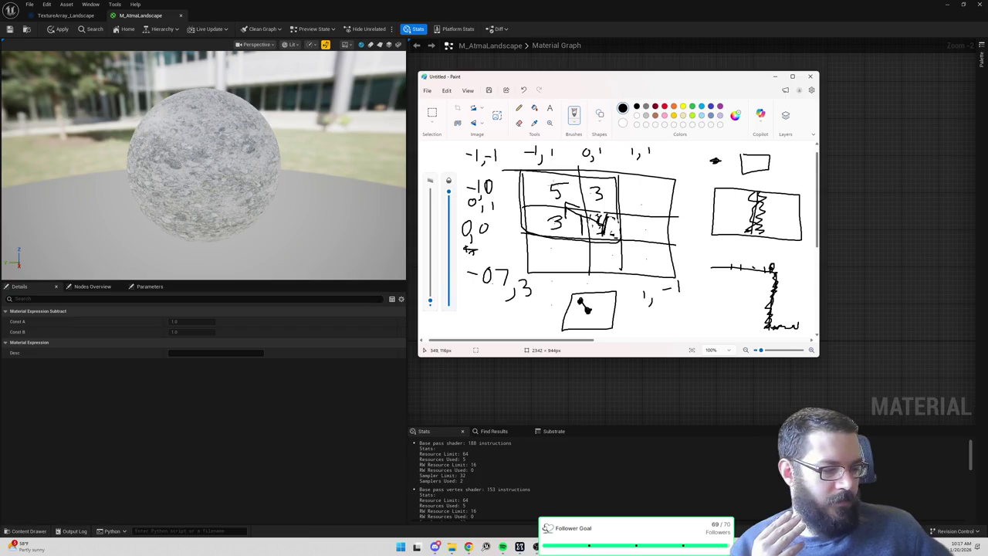
Duplicate the bottom TexCoord, Append and Texture Sample group and place the copy below the other three.
left_click(957, 209)
left_click_drag(690, 180, 547, 214)
scroll(748, 232, "down", 2)
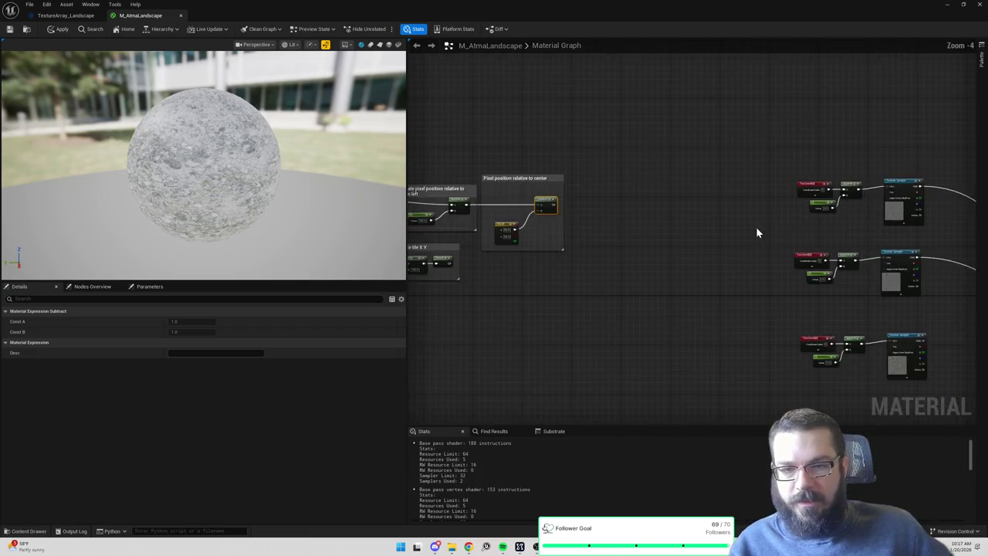
left_click_drag(624, 106, 785, 187)
left_click_drag(600, 209, 757, 298)
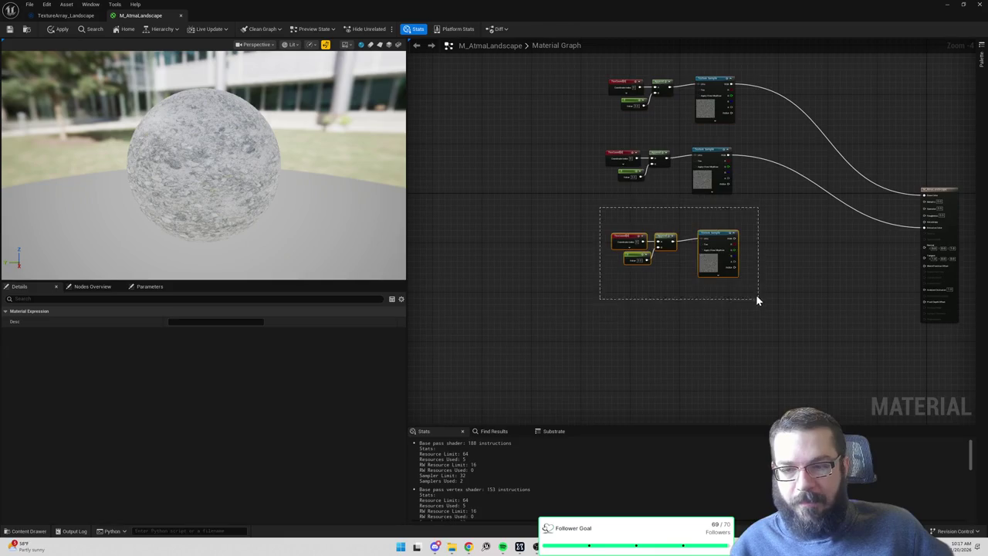
key("ctrl+c")
key("ctrl+v")
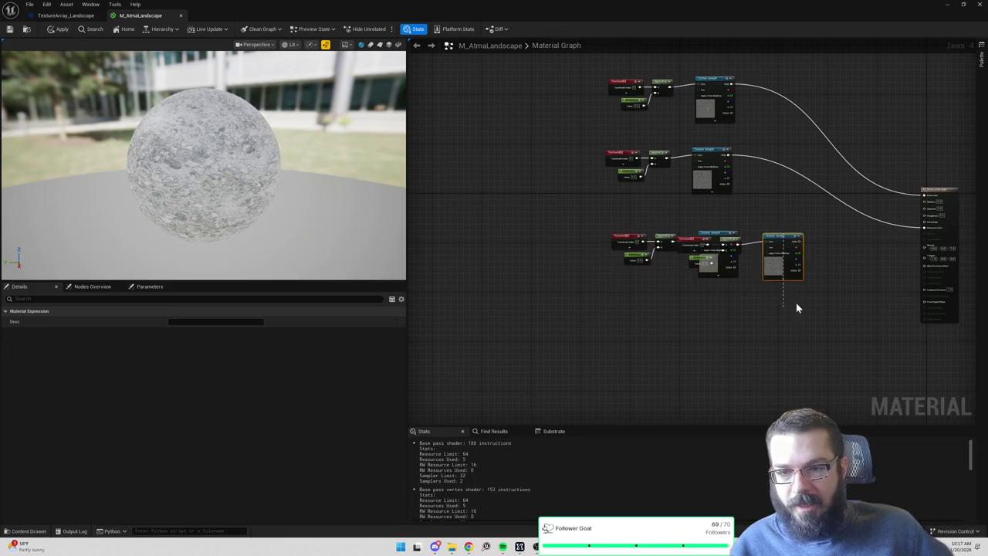
left_click(776, 269)
key("ctrl+z")
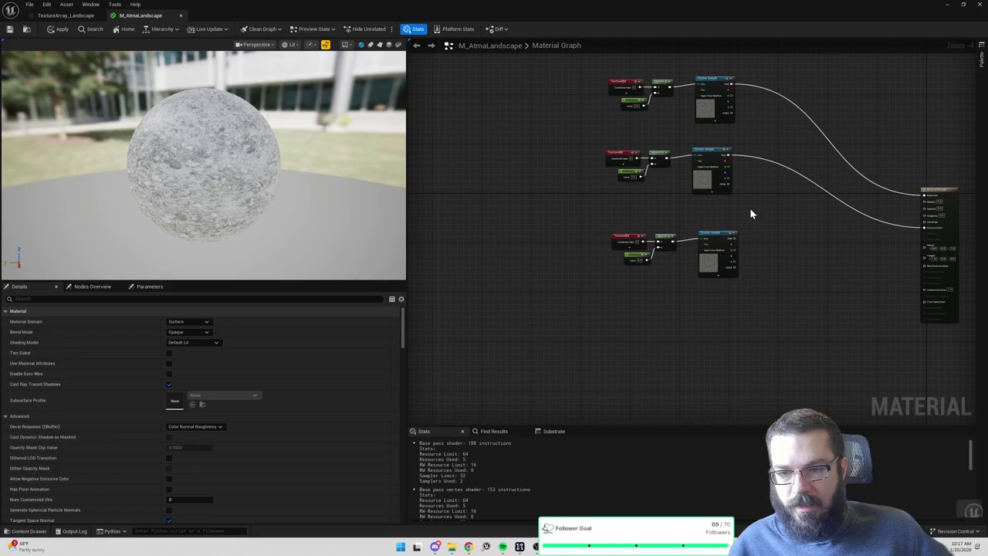
key("ctrl+v")
mouse_move(713, 324)
left_mouse_down()
mouse_move(712, 310)
mouse_move(650, 258)
mouse_move(710, 281)
left_mouse_up()
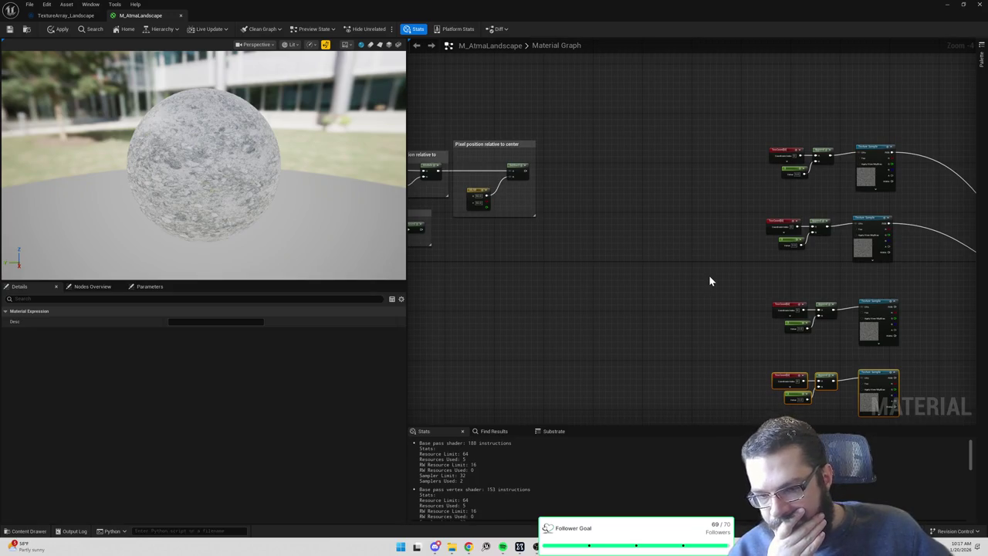
Deselect the comment groups and bring the Paint tile sketch back to the front.
mouse_move(708, 275)
left_mouse_down()
mouse_move(660, 267)
mouse_move(636, 205)
mouse_move(764, 165)
mouse_move(679, 155)
left_mouse_up()
left_click(684, 152)
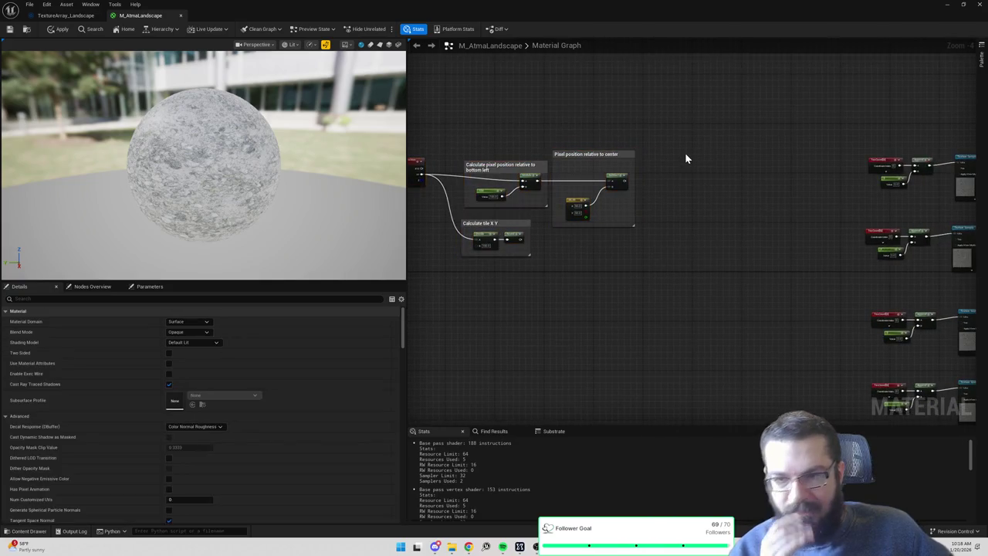
key("alt+Tab")
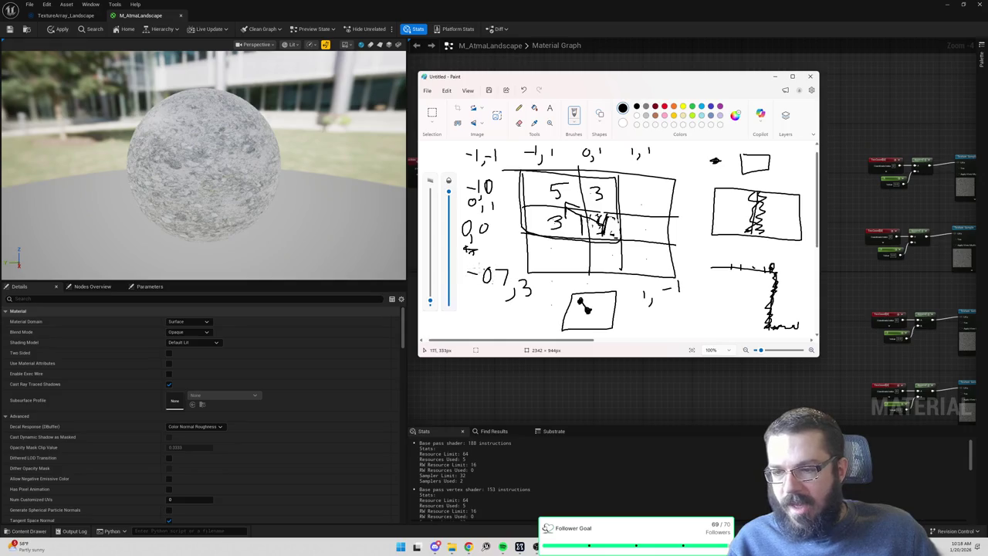
Add a ComponentMask from the Subtract output that keeps only the R channel.
key("alt+Tab")
scroll(535, 259, "up", 5)
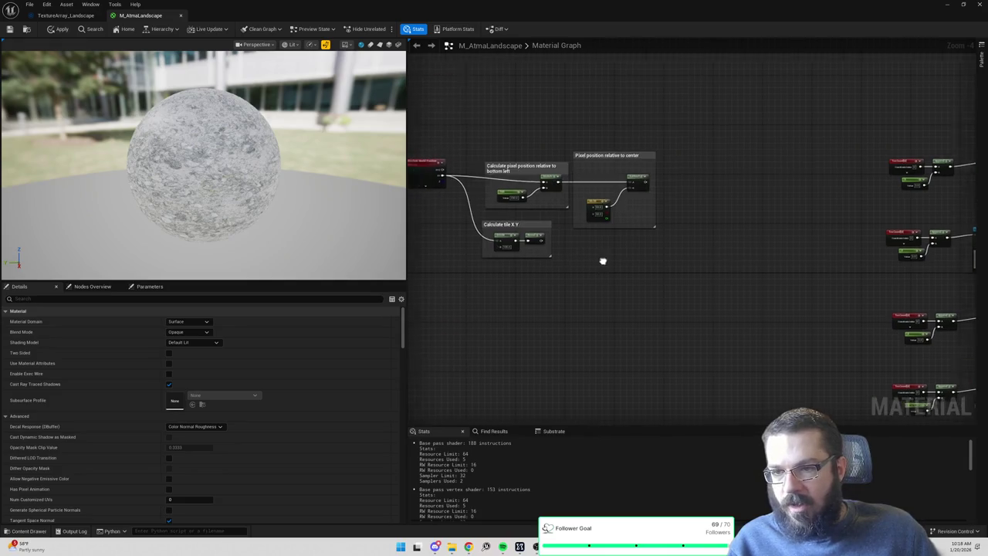
left_click_drag(694, 107, 719, 117)
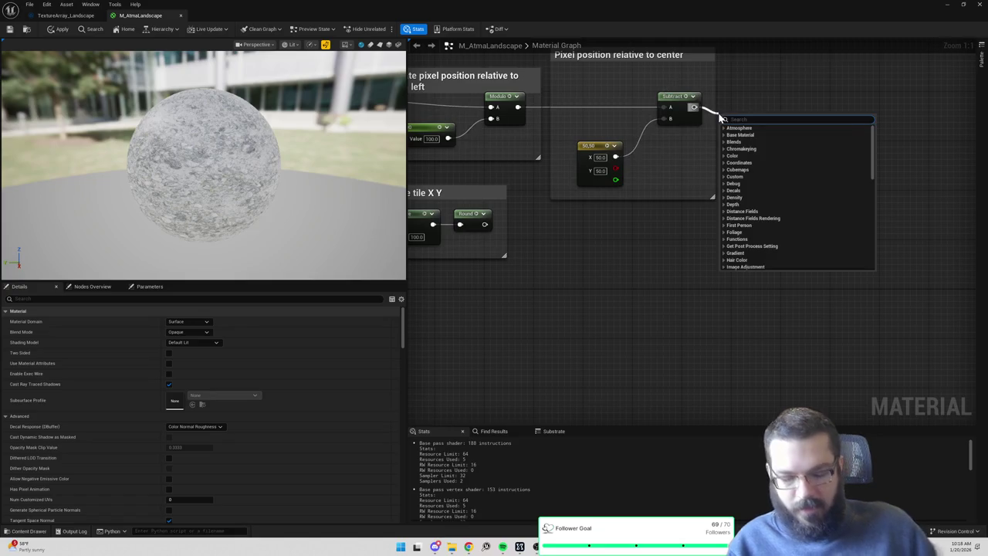
type("component m")
key("Return")
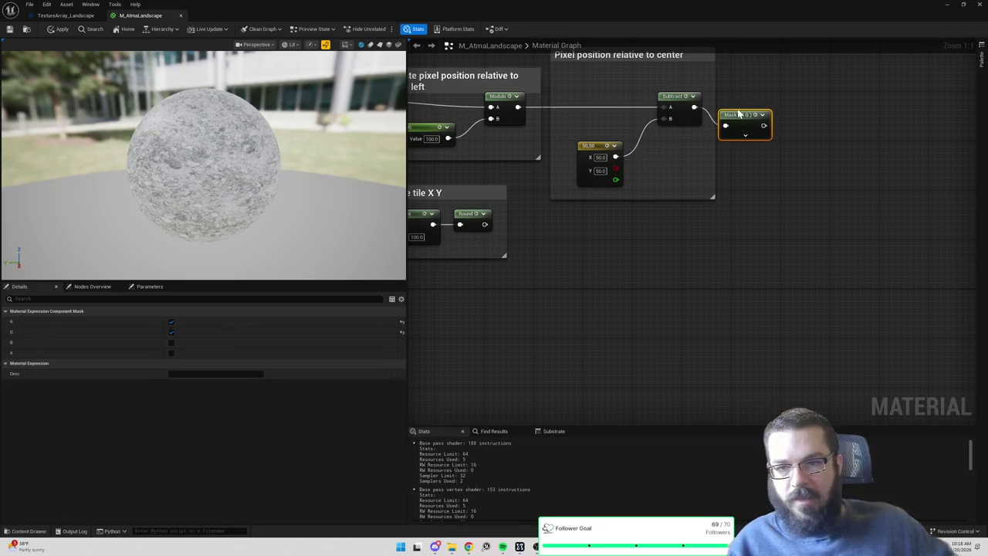
left_click(171, 331)
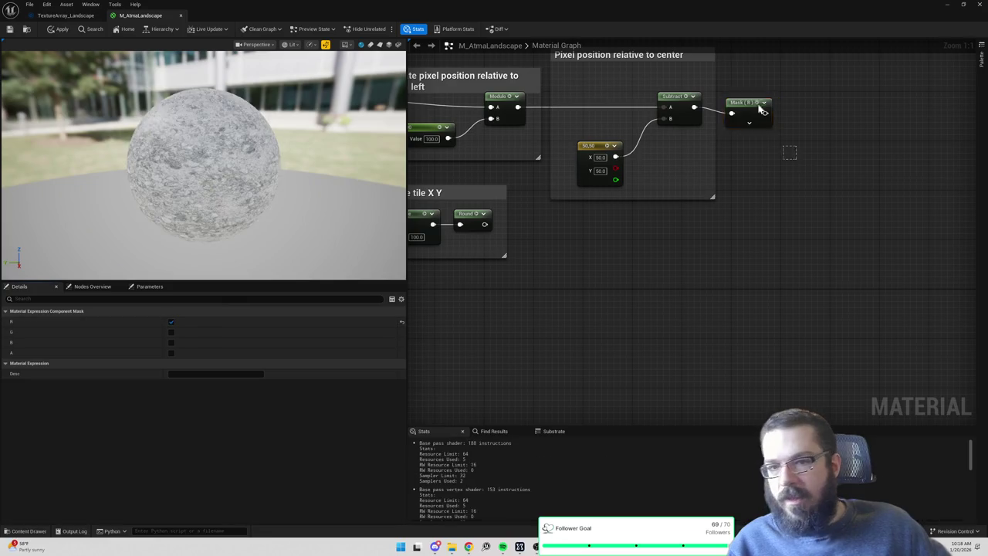
Duplicate the mask, wire it to Subtract, and set it to the G channel only.
key("ctrl+d")
mouse_move(694, 108)
left_mouse_down()
mouse_move(725, 168)
mouse_move(750, 156)
left_mouse_up()
left_click(170, 332)
left_click(170, 322)
Add a Sign node fed by the Mask (R) output.
mouse_move(790, 221)
left_mouse_down()
mouse_move(817, 270)
mouse_move(832, 277)
left_mouse_up()
scroll(830, 270, "down", 1)
scroll(823, 259, "down", 1)
scroll(785, 232, "up", 1)
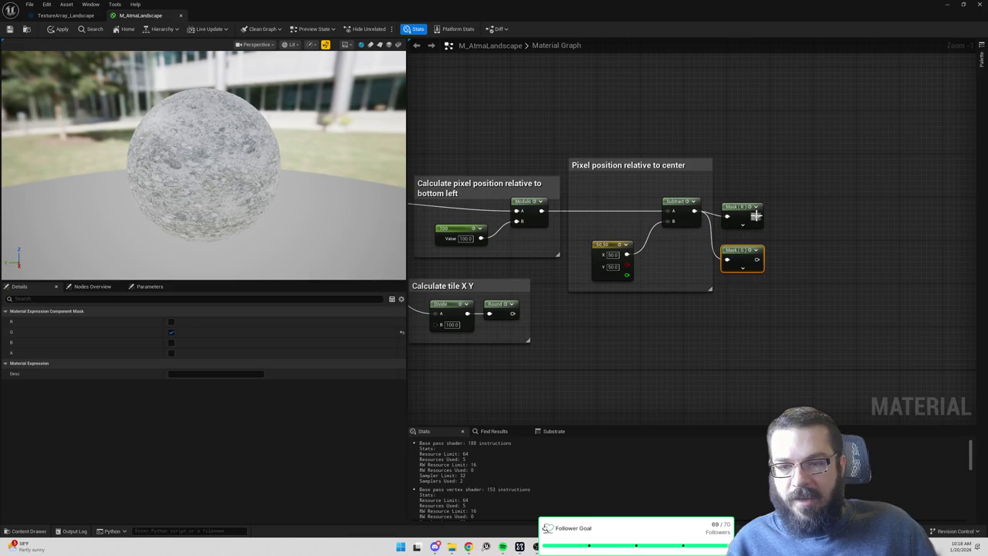
left_click_drag(757, 216, 811, 217)
type("sign")
key("Return")
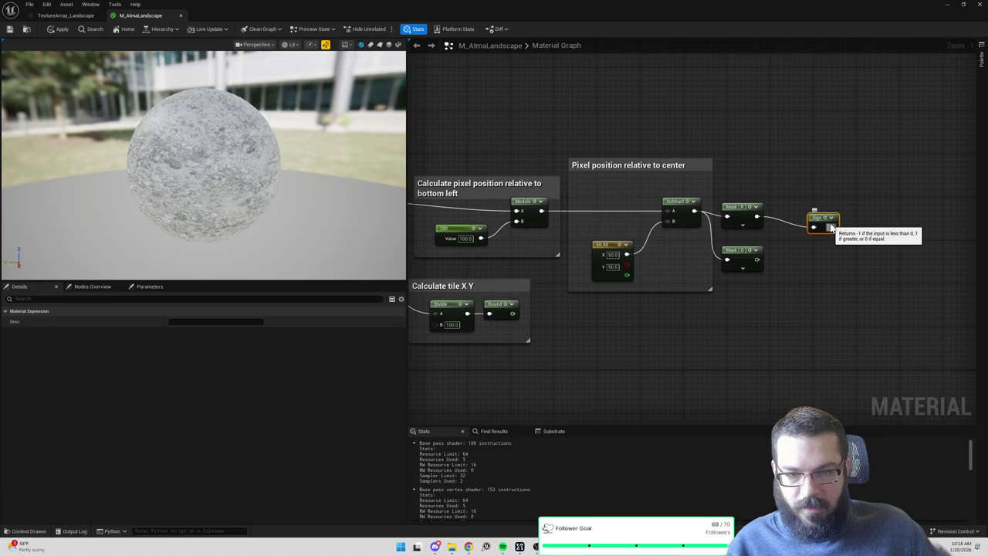
Pull back to the texture sample groups and bring the Paint sketch forward.
mouse_move(859, 232)
left_mouse_down()
mouse_move(578, 190)
mouse_move(673, 179)
left_mouse_up()
scroll(573, 181, "down", 1)
scroll(673, 179, "down", 1)
key("alt+Tab")
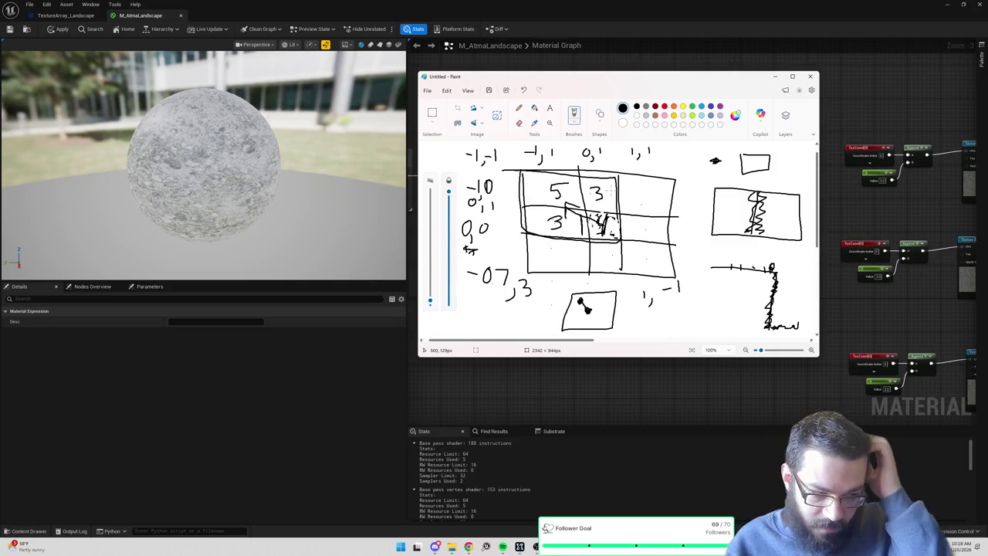
Add a Sign node fed by the lower Mask (G) output.
key("alt+Tab")
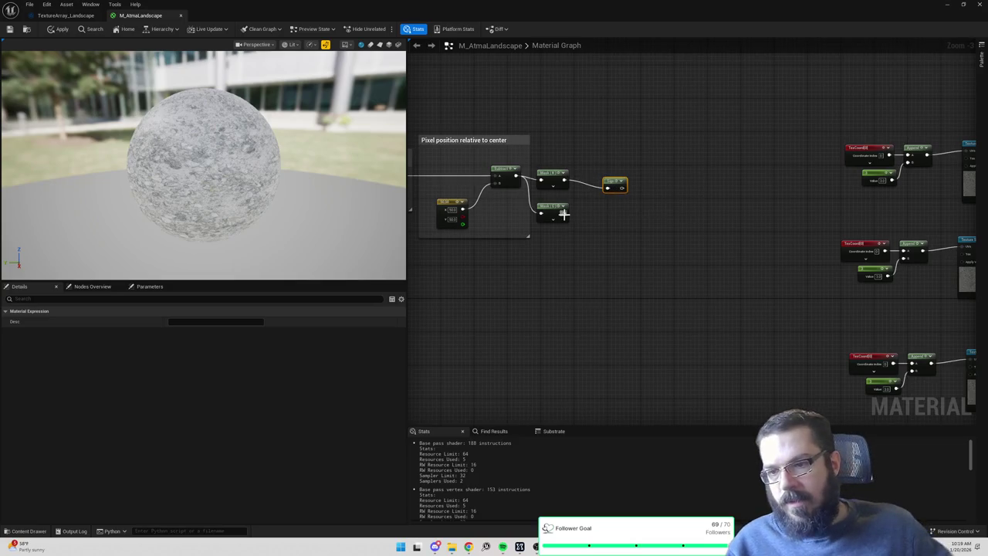
left_click_drag(564, 213, 600, 215)
type("sign")
key("Return")
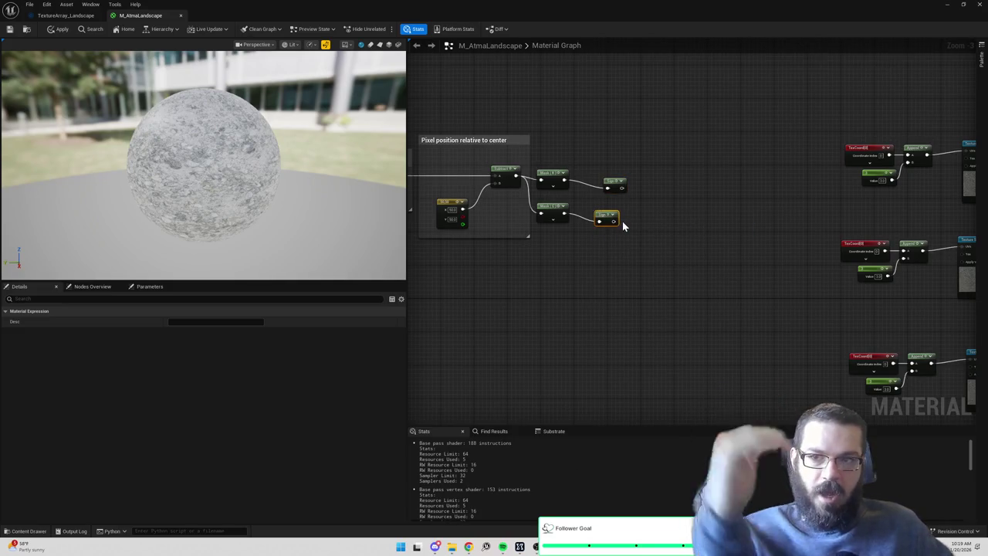
Move both Sign nodes further right, then bring the Paint tile sketch forward.
left_click_drag(592, 168, 649, 258)
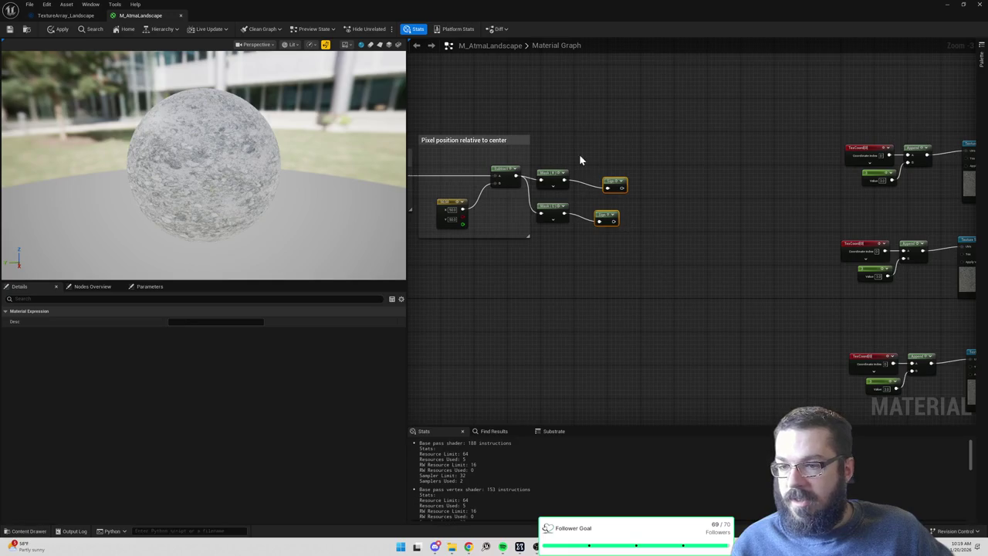
left_click_drag(614, 183, 641, 185)
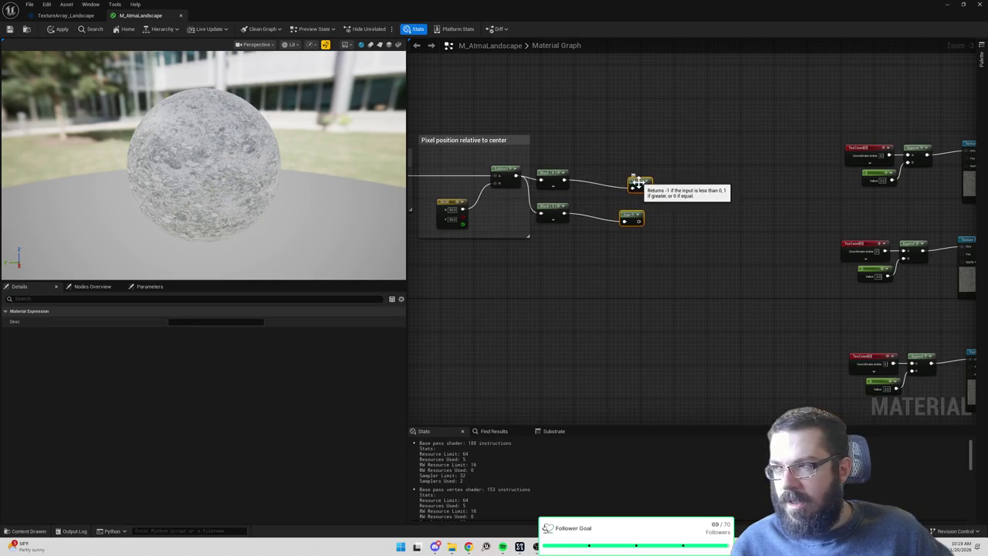
key("alt+Tab")
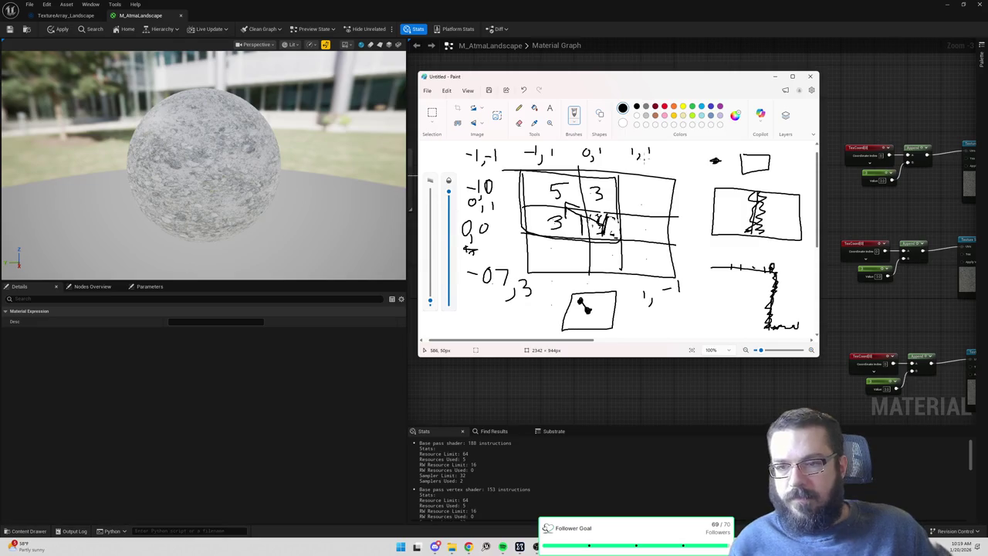
Add an AppendVector node from the upper Sign output using the 'append' search.
key("alt+Tab")
left_click_drag(647, 187, 670, 190)
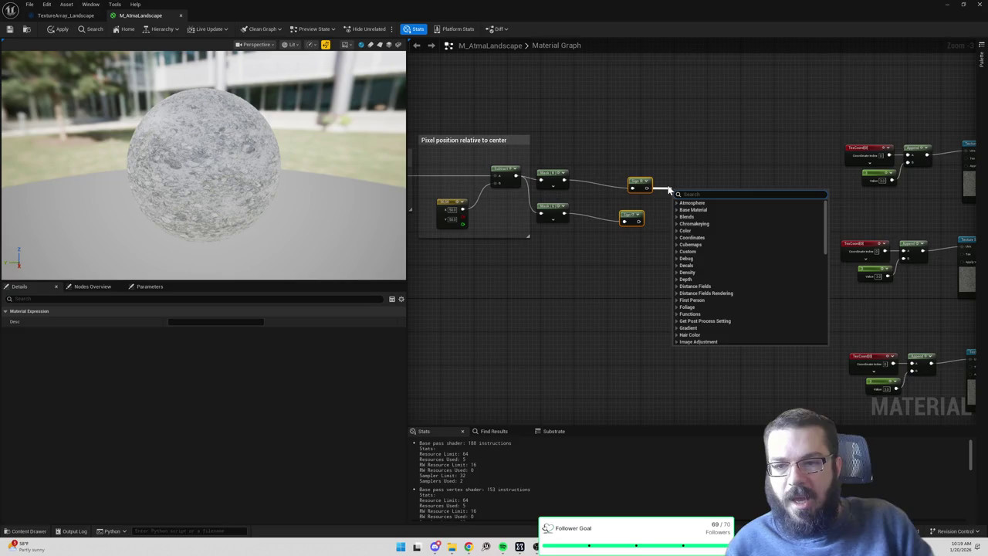
type("make vecto")
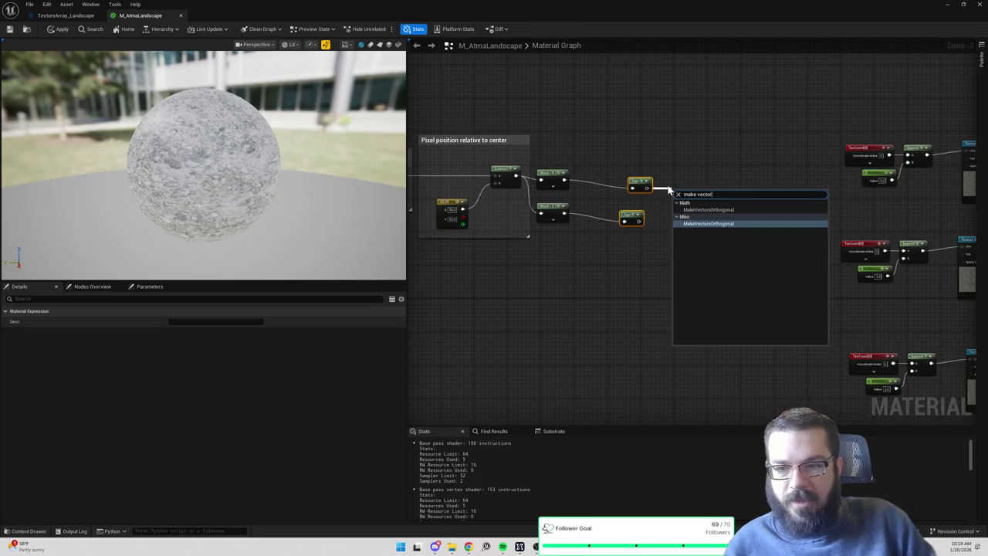
key("ctrl+a")
type("vector 2")
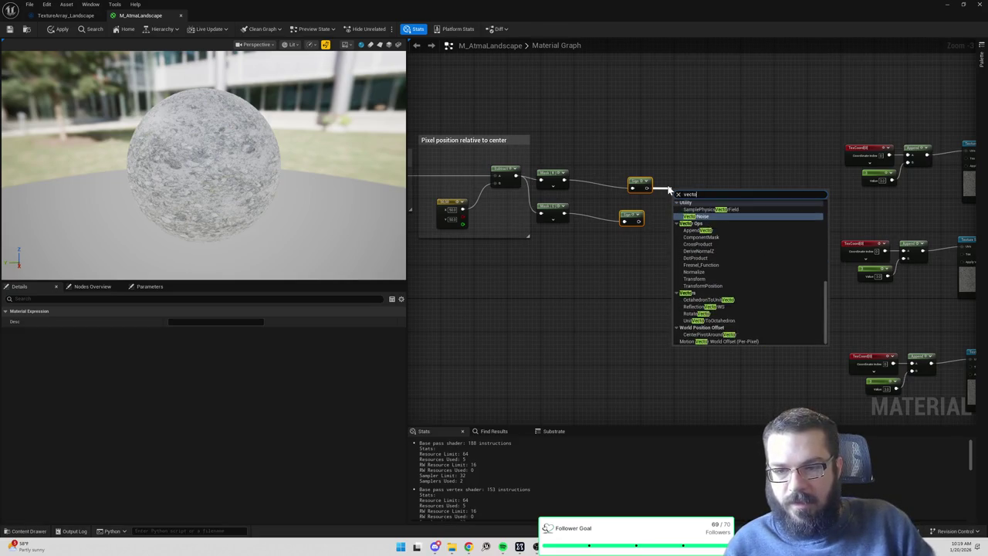
key("BackSpace")
key("BackSpace")
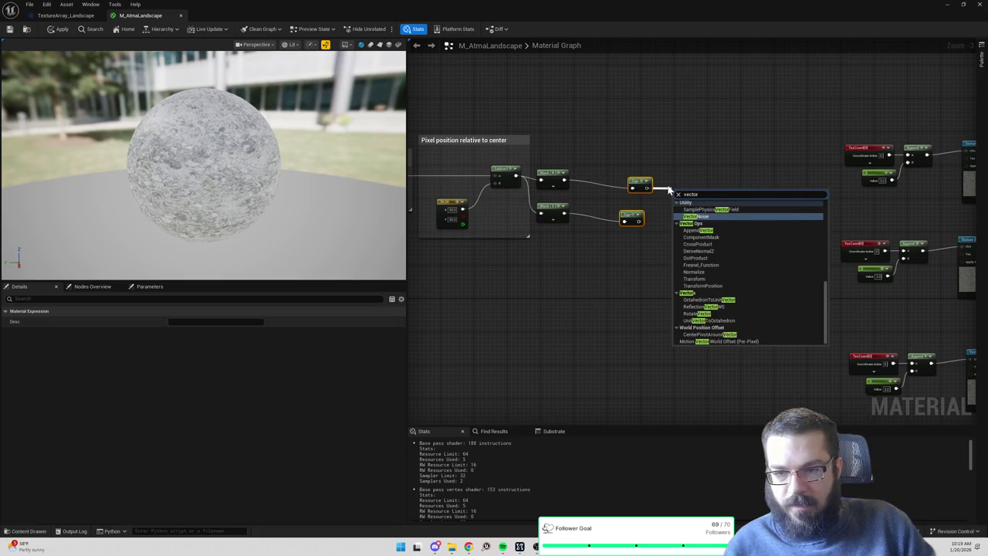
key("ctrl+a")
type("append")
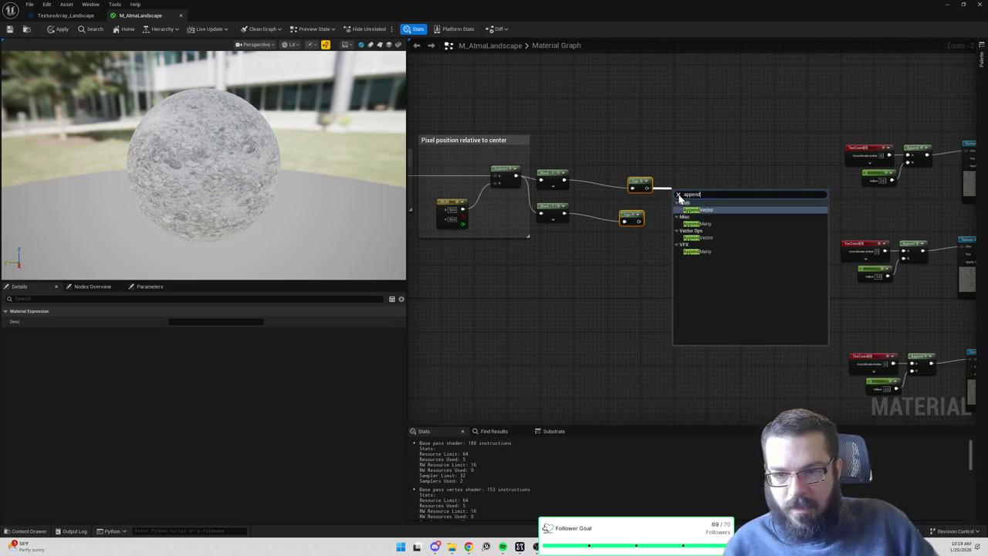
key("Return")
Move the earlier groups closer and line each Sign node up beside its Mask.
mouse_move(680, 176)
left_mouse_down()
mouse_move(635, 150)
mouse_move(724, 139)
left_mouse_up()
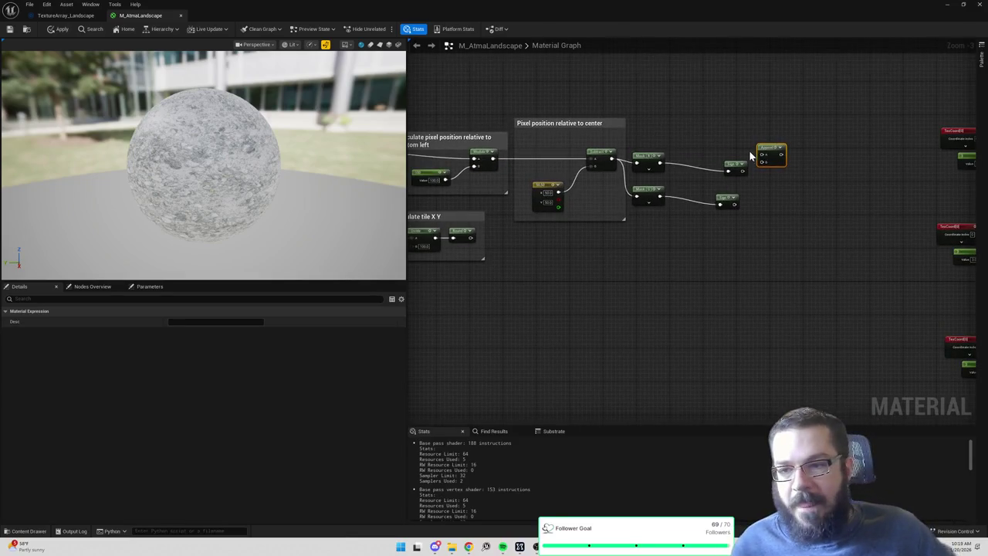
scroll(727, 146, "up", 2)
scroll(712, 135, "down", 3)
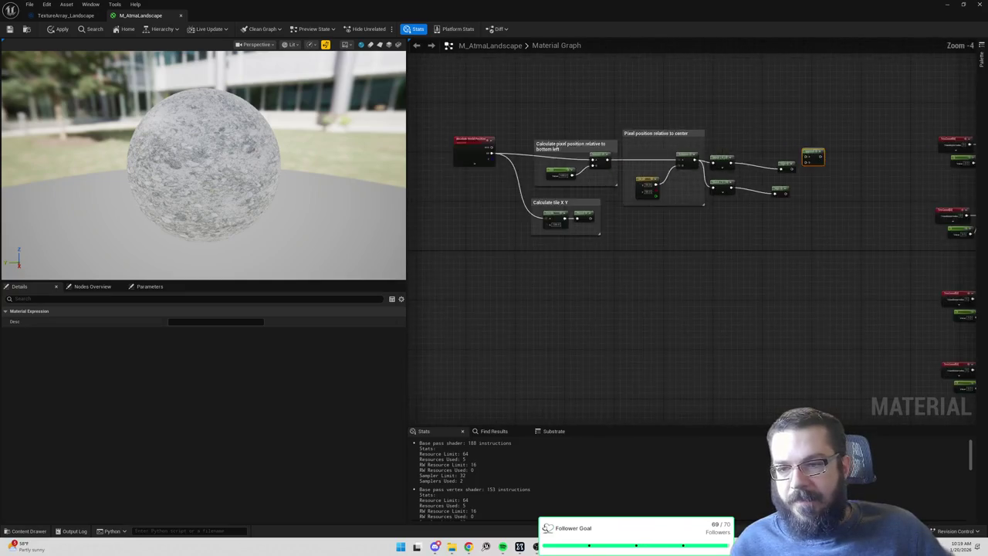
left_click_drag(518, 143, 611, 150)
left_click_drag(533, 88, 786, 277)
left_click_drag(778, 162, 745, 165)
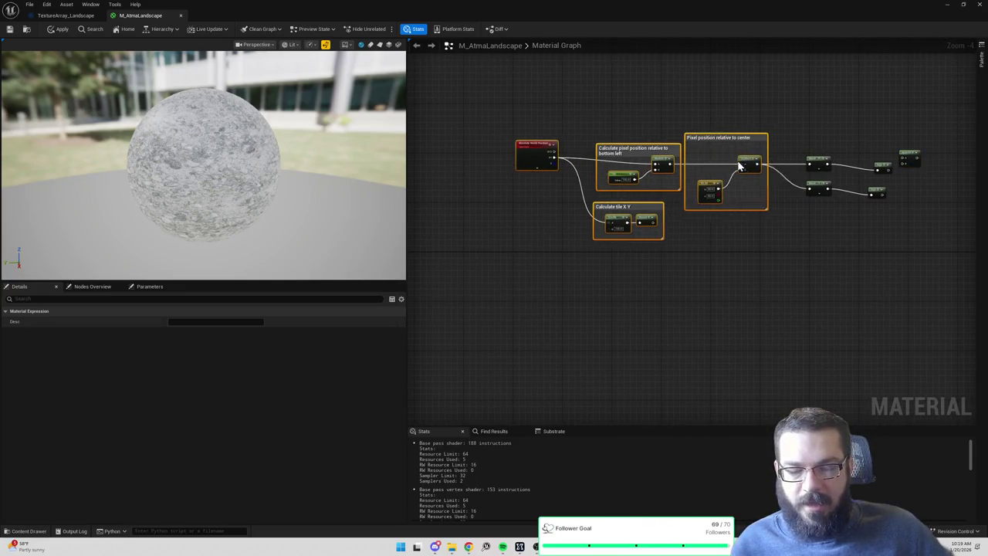
left_click(701, 154)
scroll(764, 154, "up", 4)
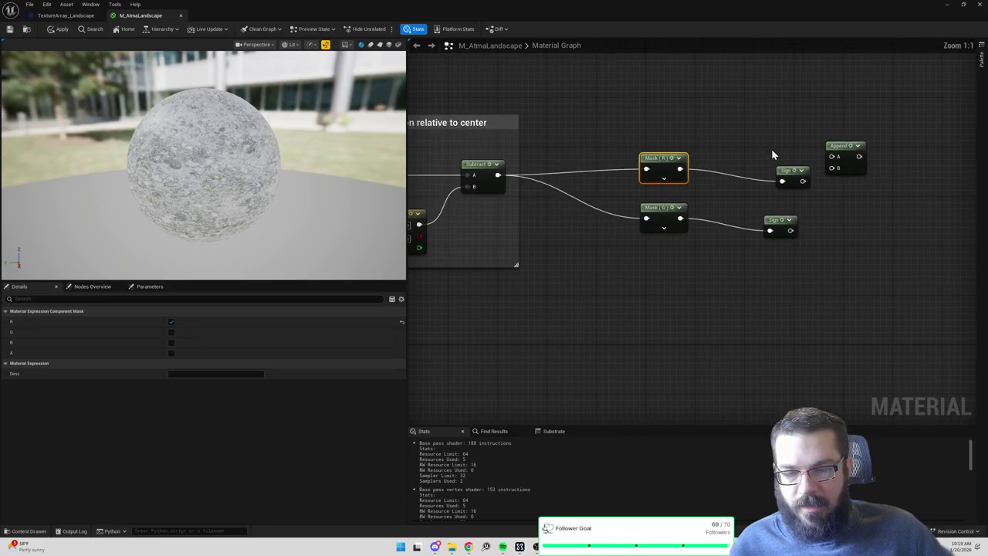
left_click_drag(786, 174, 742, 162)
mouse_move(630, 194)
left_mouse_down()
mouse_move(799, 240)
mouse_move(753, 247)
mouse_move(691, 231)
left_mouse_up()
left_click(776, 215)
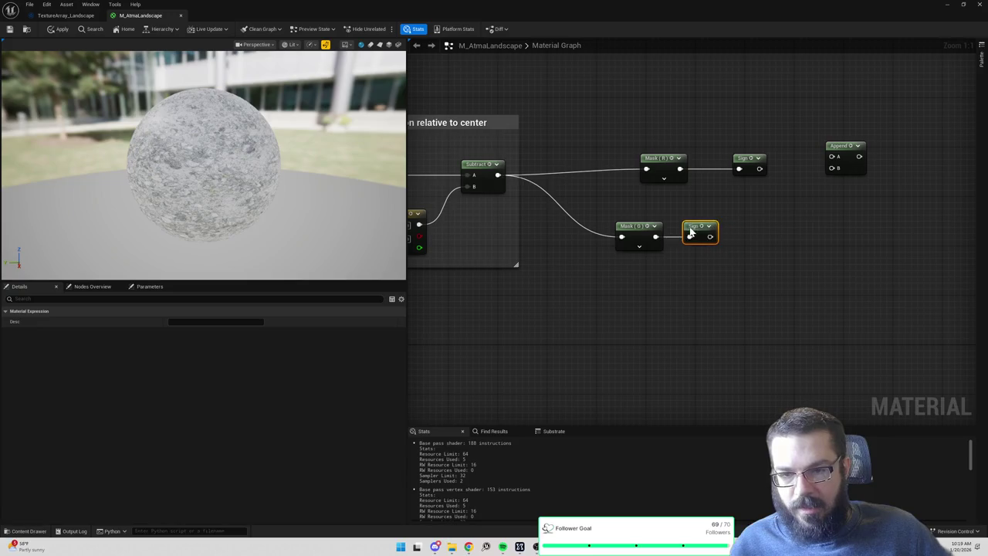
Wire the top Sign into Append A, feed a constant 0 into B, and start a comment around them.
left_click(835, 149)
left_click_drag(760, 168, 834, 158)
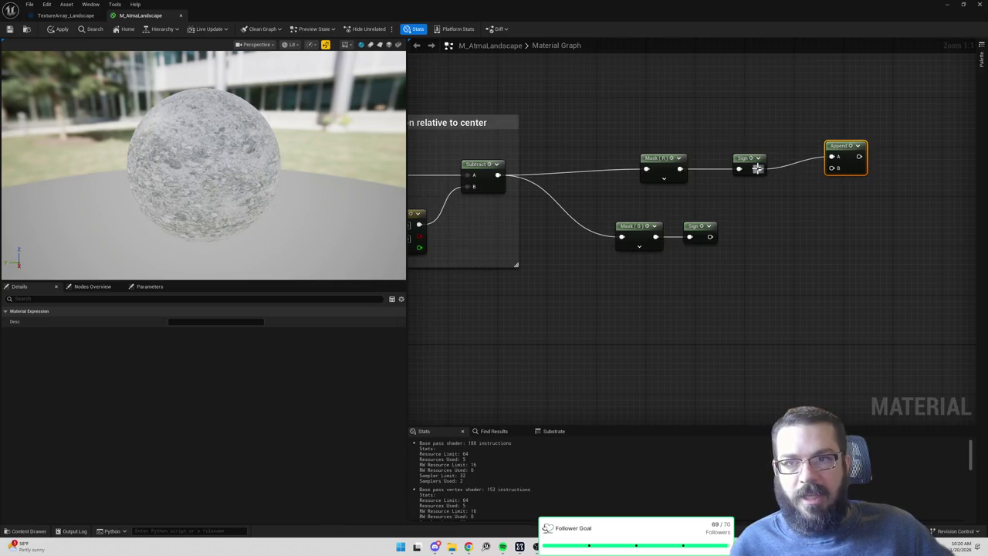
left_click(793, 189)
left_click_drag(832, 200, 833, 168)
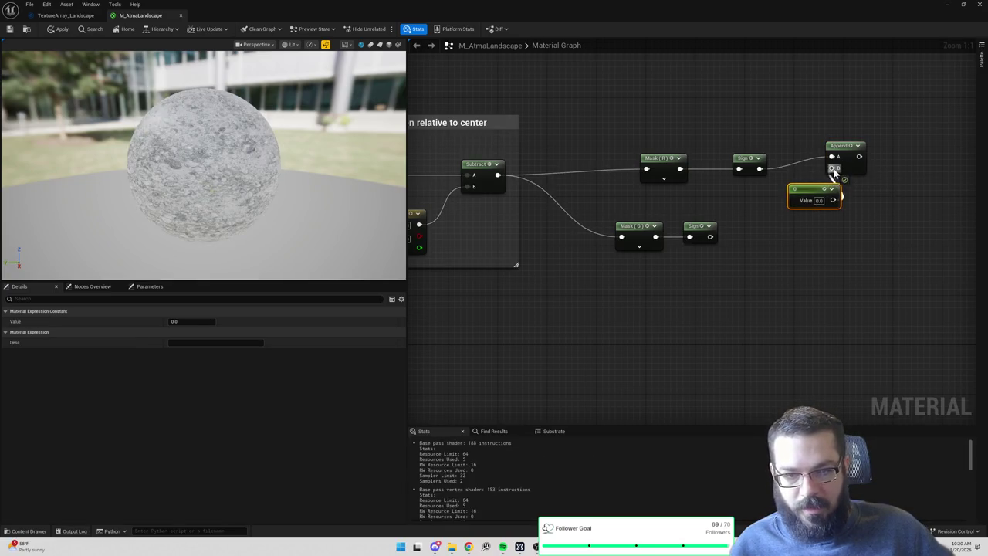
left_click_drag(668, 112, 866, 198)
type("c")
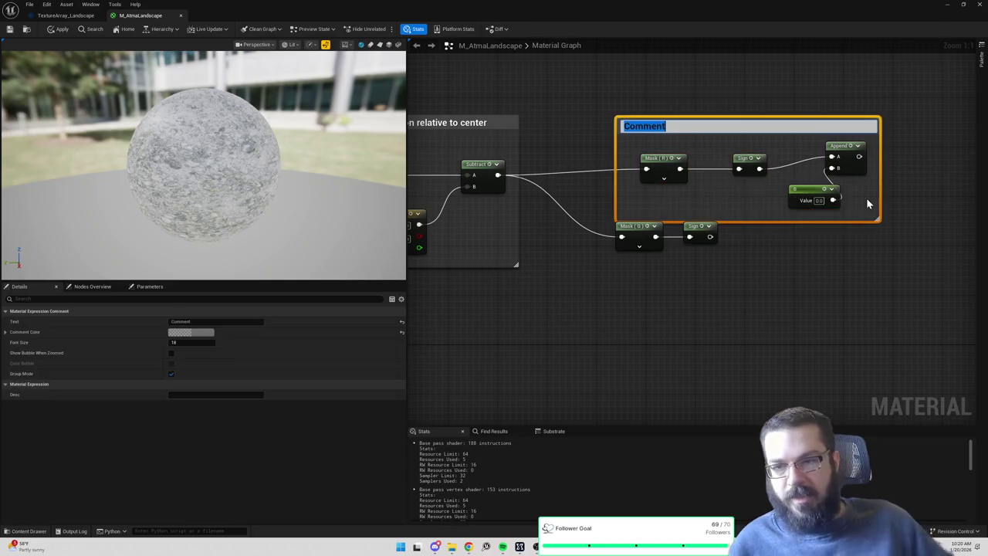
type("Calculate ")
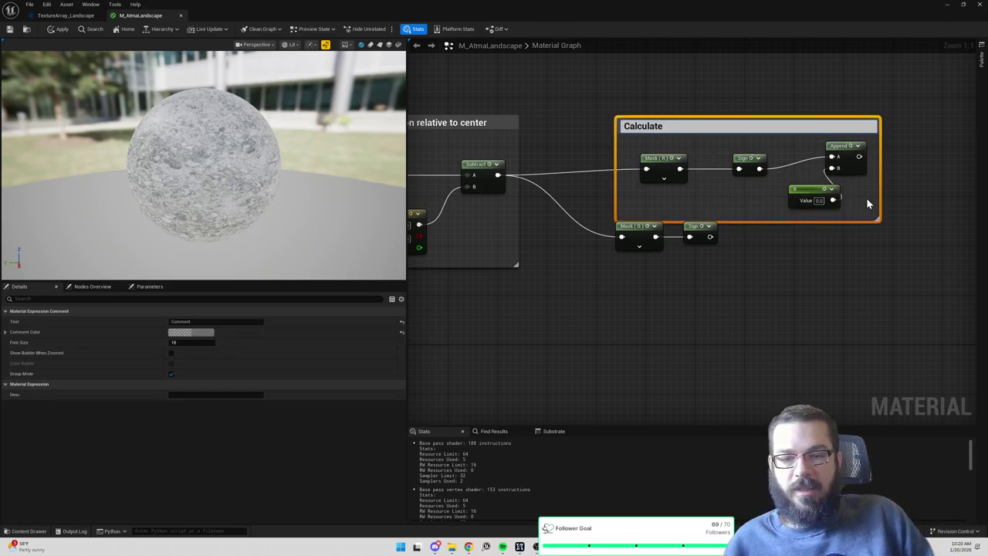
type("tile offset of")
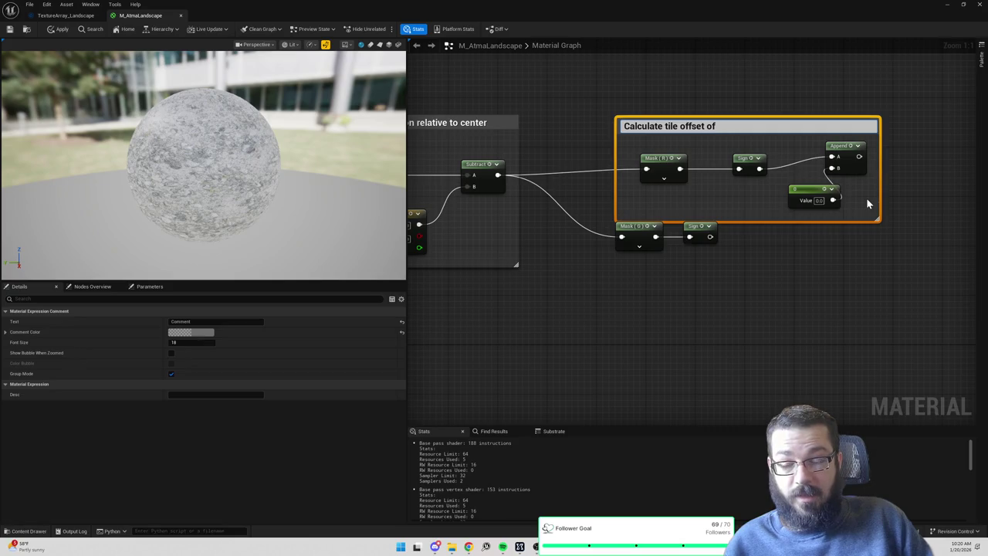
Finish titling the comment 'Calculate tile offset of X neighbor'.
type("X neighbor")
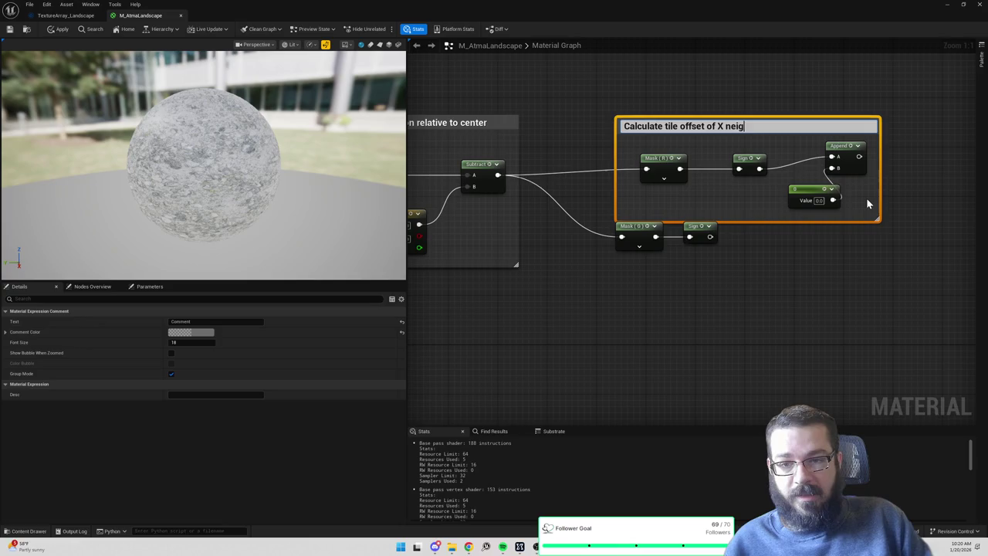
key("Return")
left_click(645, 225)
Move Mask (G) and Sign down, copy the Append and 0 constant, and wire the lower Sign into the copy.
left_click(693, 226, "ctrl")
left_click_drag(694, 226, 713, 277)
left_click_drag(804, 142, 847, 206)
key("ctrl+c")
key("ctrl+v")
mouse_move(729, 286)
left_mouse_down()
mouse_move(820, 286)
mouse_move(813, 307)
mouse_move(772, 296)
mouse_move(773, 264)
left_mouse_up()
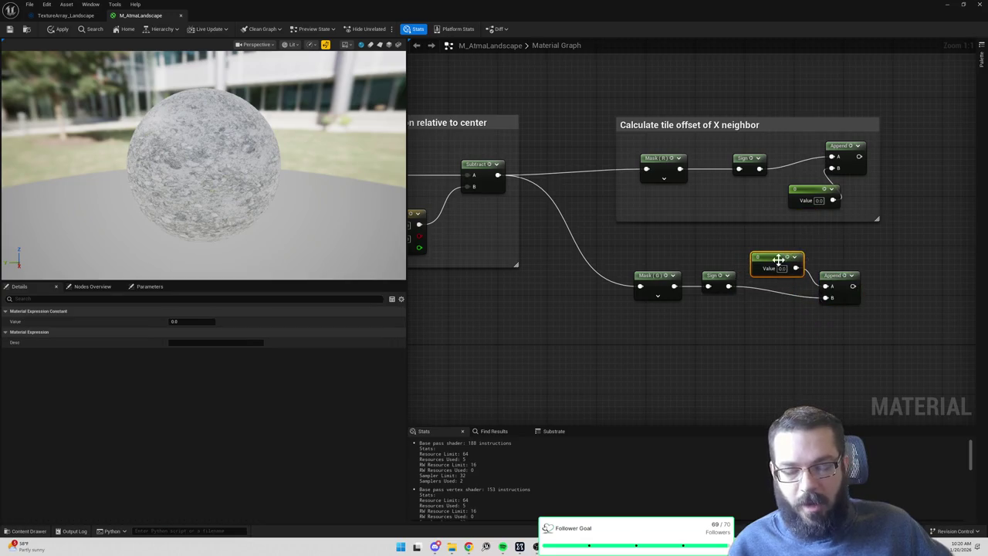
Group the lower G-channel chain in a comment titled 'Calculate tile offset of Y neighbor'.
left_click_drag(628, 239, 878, 341)
type("c")
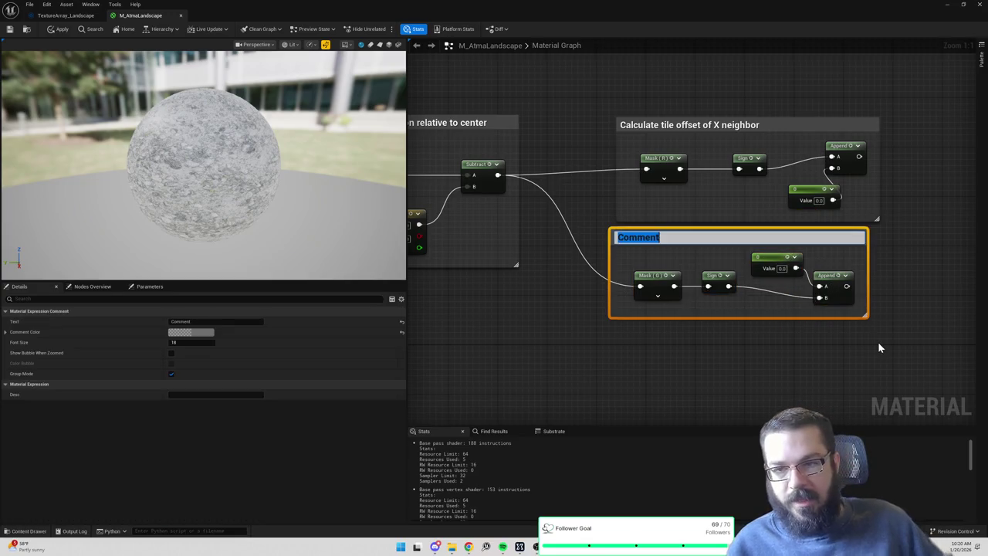
type("Calculate tile offs")
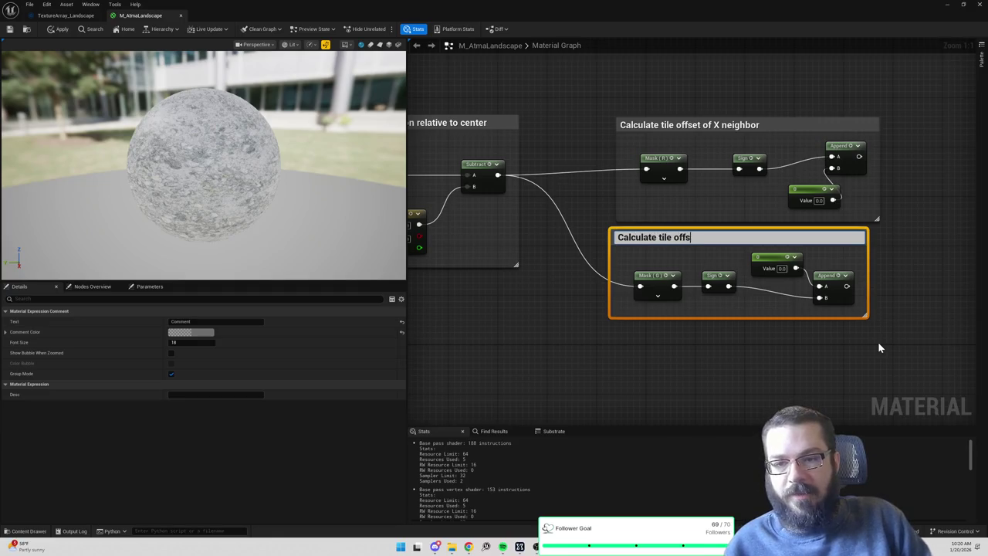
type("Y neighbor")
key("Return")
Duplicate the Y neighbor group and place the copy below the others.
mouse_move(878, 342)
left_mouse_down()
mouse_move(818, 299)
mouse_move(679, 232)
mouse_move(540, 185)
left_mouse_up()
key("ctrl+c")
key("ctrl+v")
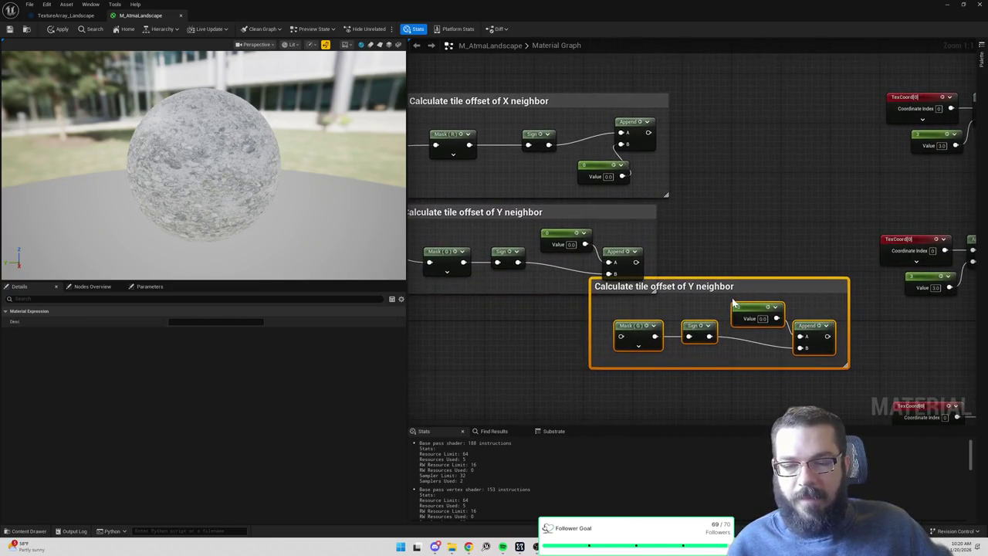
mouse_move(737, 281)
left_mouse_down()
mouse_move(651, 316)
mouse_move(752, 246)
left_mouse_up()
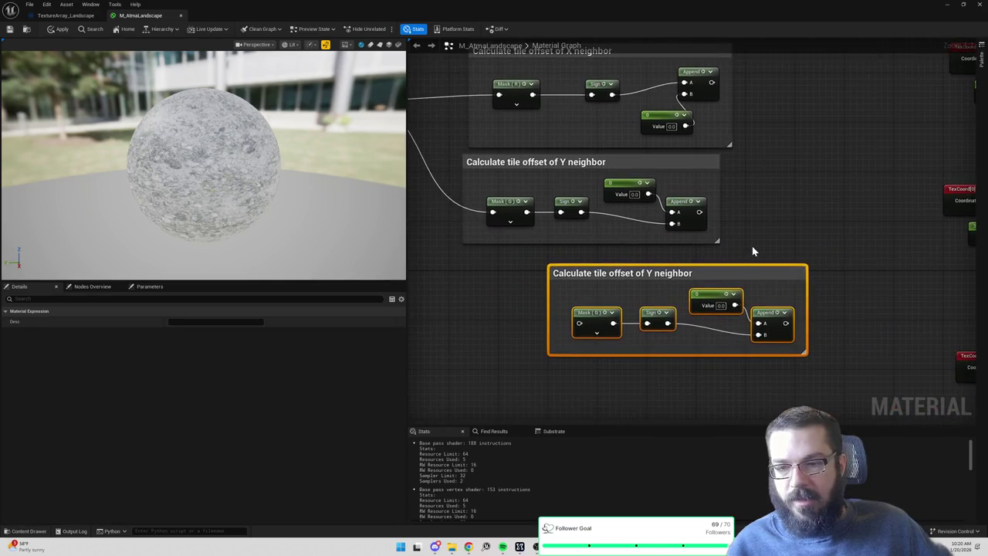
Check the Paint sketch, then select all comment groups and shift the network left.
key("alt+Tab")
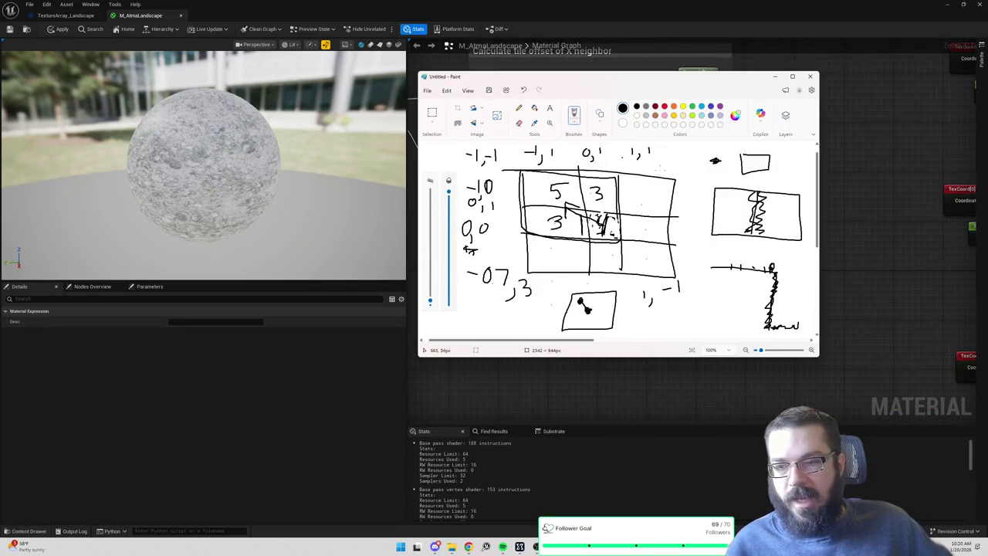
key("alt+Tab")
scroll(770, 295, "down", 5)
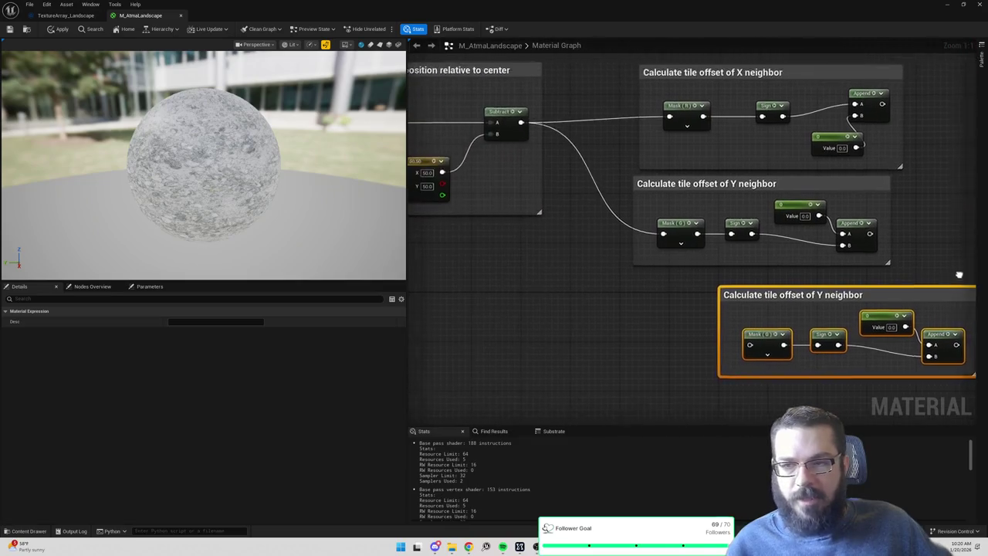
left_click_drag(449, 116, 920, 357)
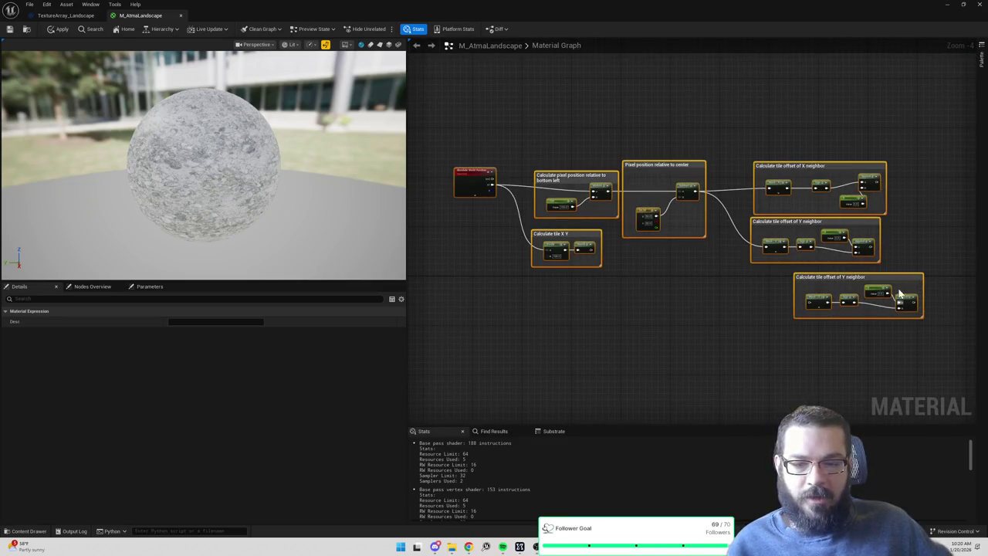
left_click_drag(900, 278, 809, 273)
Delete the duplicate Y neighbor comment group.
left_click(766, 303)
left_click(753, 303)
key("Delete")
Add an Add node summing the X neighbor and Y neighbor Append outputs.
scroll(809, 226, "up", 3)
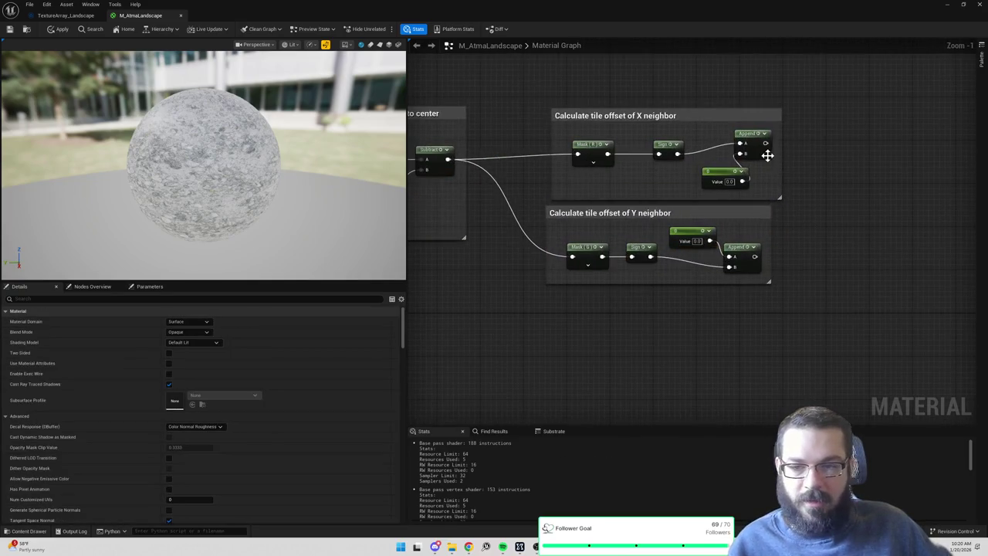
left_click_drag(765, 143, 818, 164)
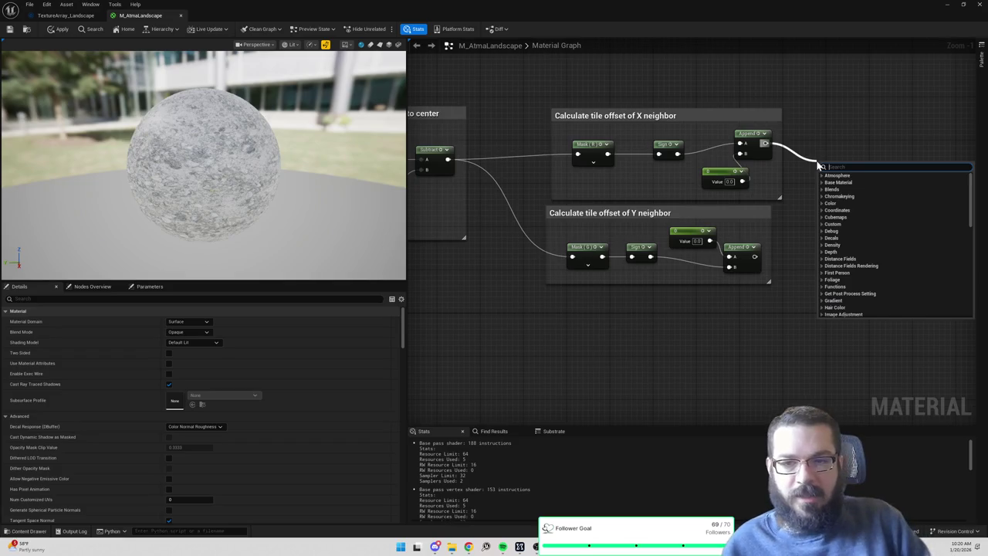
type("add")
key("Return")
left_click_drag(755, 256, 821, 182)
Enclose the Add in an enlarged 'Calculate tile offset of XY neighbor' comment and move it down-right.
type("c")
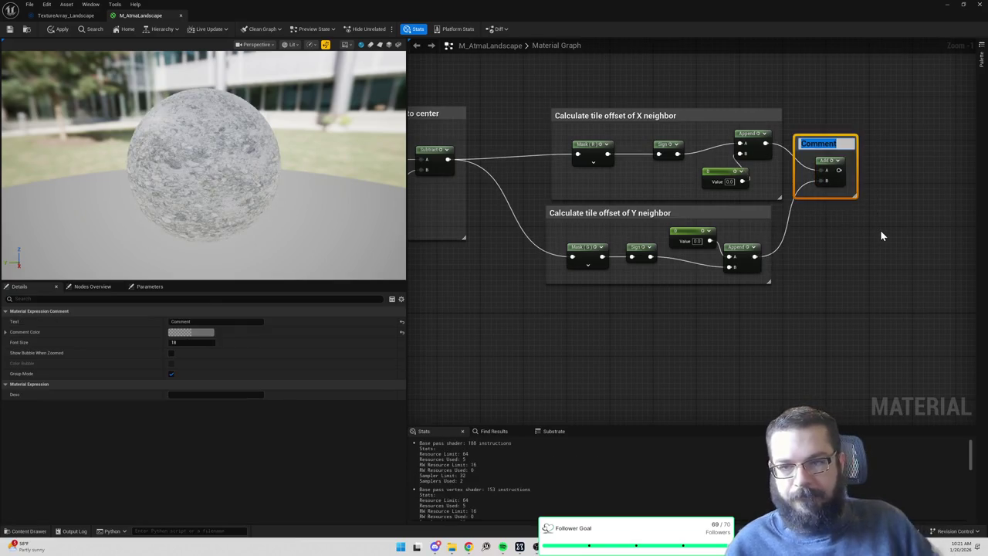
type("Calculate tile offset of XY neighbor")
key("Return")
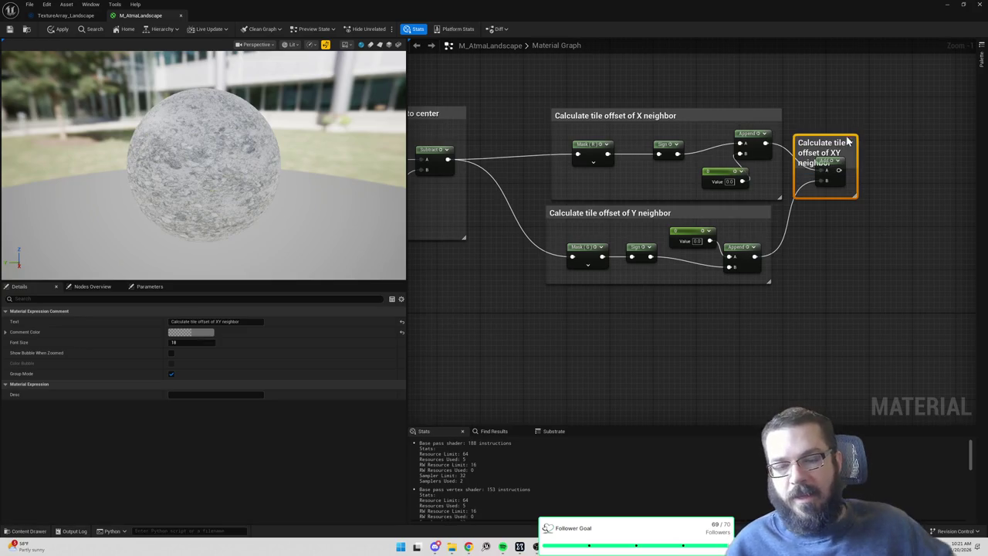
mouse_move(848, 137)
left_mouse_down()
mouse_move(849, 120)
mouse_move(875, 132)
left_mouse_up()
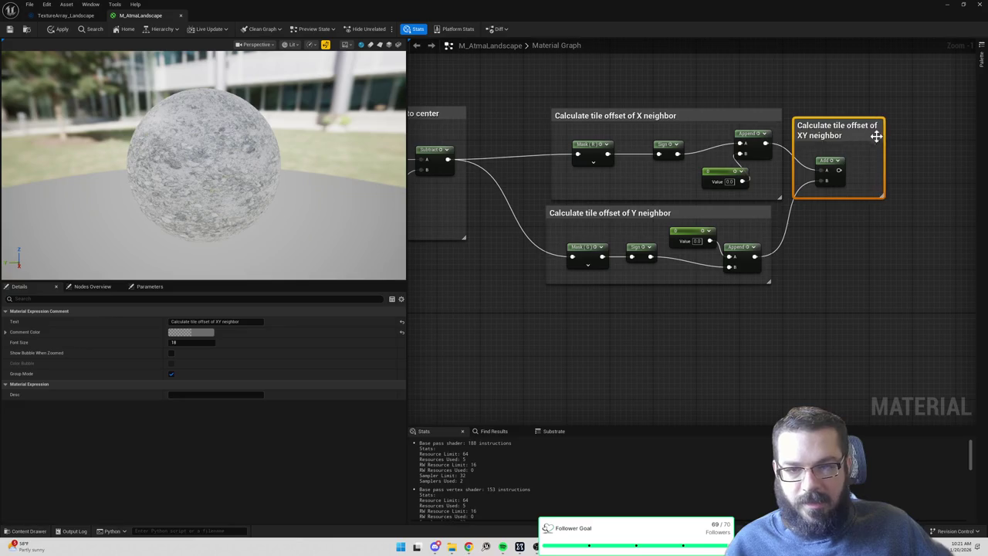
scroll(752, 218, "down", 2)
left_click(826, 272)
mouse_move(499, 214)
left_mouse_down()
mouse_move(847, 293)
mouse_move(787, 283)
left_mouse_up()
scroll(784, 250, "down", 3)
mouse_move(578, 135)
left_mouse_down()
mouse_move(668, 181)
mouse_move(827, 220)
left_mouse_up()
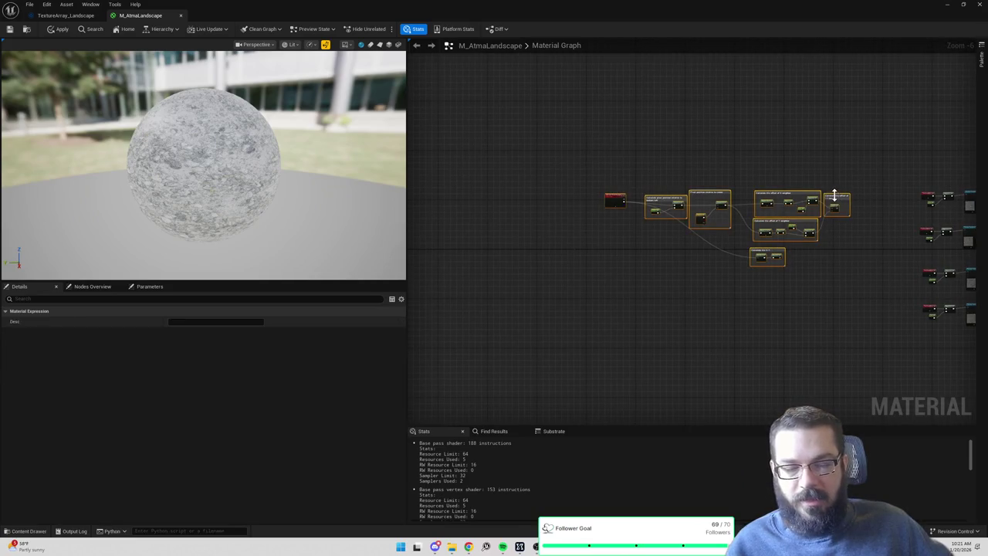
Pan across the graph past Absolute World Position, tile offset and pixel position groups.
scroll(805, 190, "up", 4)
scroll(797, 205, "down", 1)
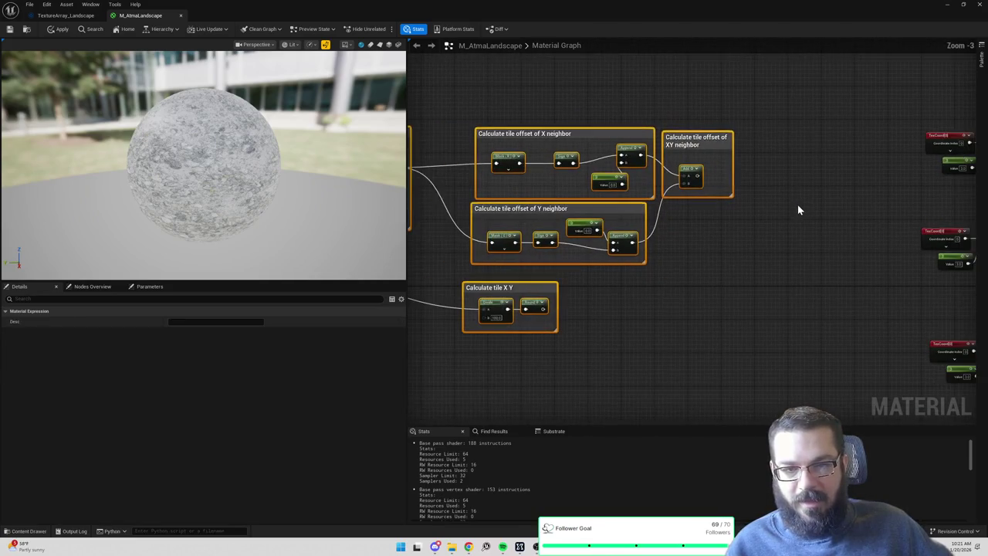
mouse_move(643, 156)
left_mouse_down()
mouse_move(775, 159)
mouse_move(739, 152)
left_mouse_up()
scroll(548, 116, "down", 1)
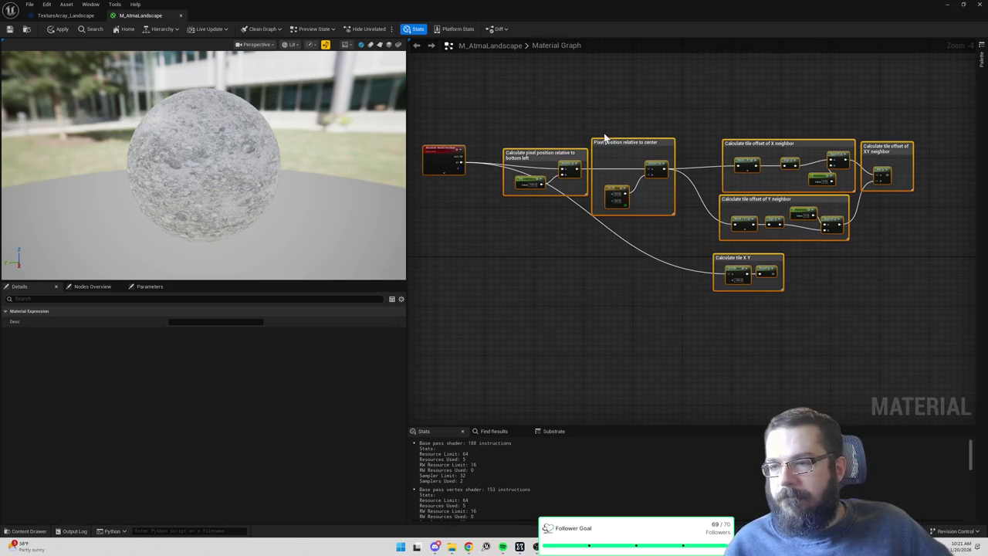
left_click(629, 121)
scroll(700, 135, "up", 3)
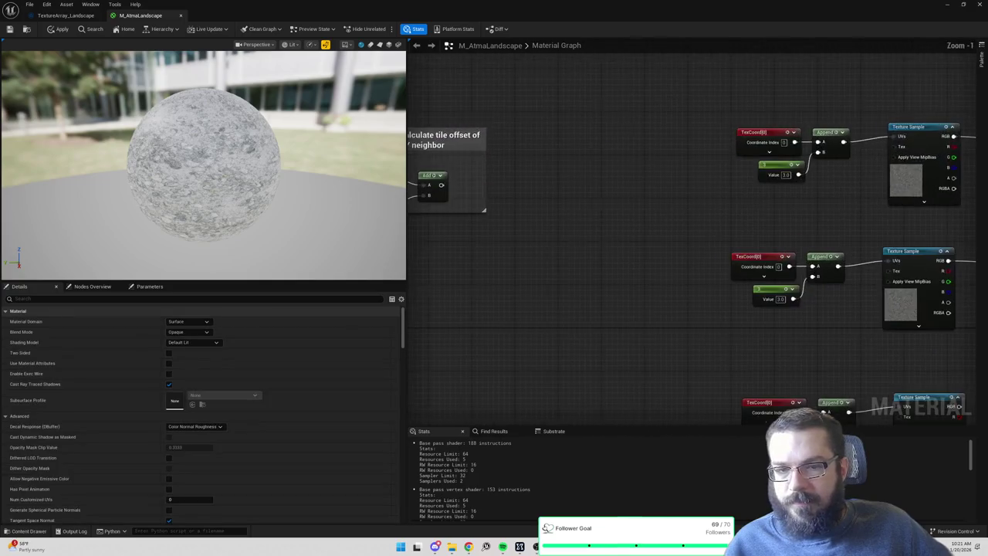
scroll(700, 135, "down", 3)
scroll(725, 159, "up", 1)
mouse_move(479, 168)
left_mouse_down()
mouse_move(575, 142)
mouse_move(819, 142)
left_mouse_up()
left_click_drag(626, 128, 711, 126)
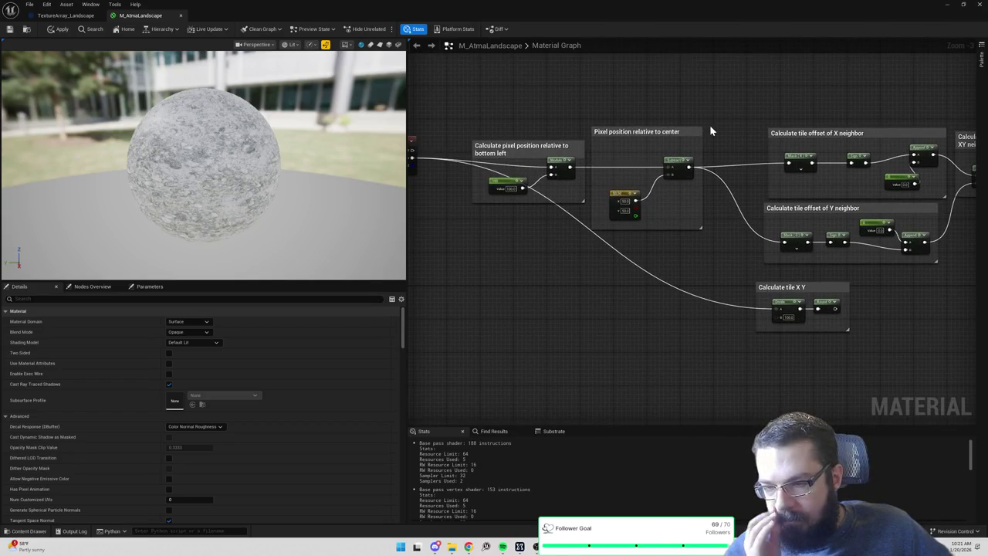
left_click_drag(726, 104, 487, 81)
Select the Add node in the XY neighbor group and dismiss its context menu unused.
left_click(732, 146)
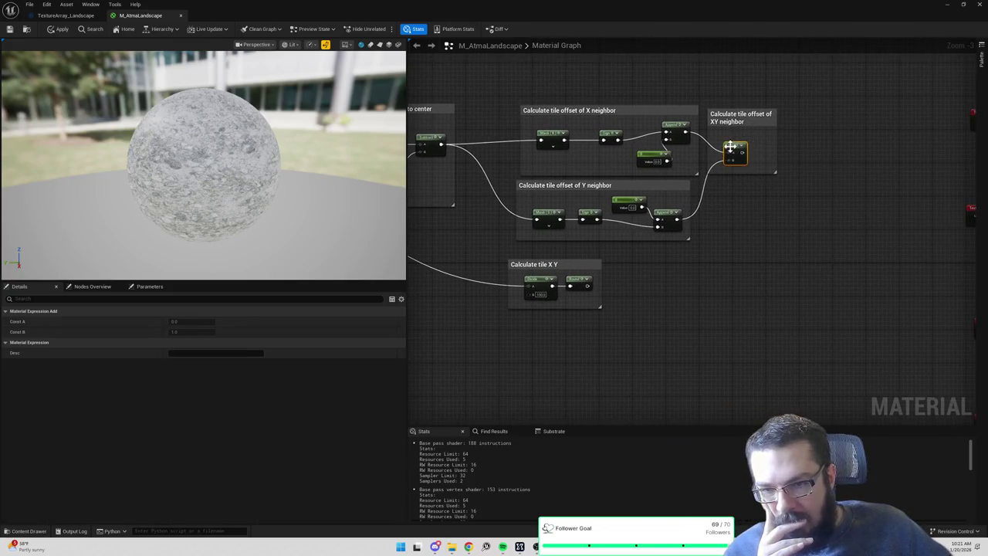
right_click(734, 151)
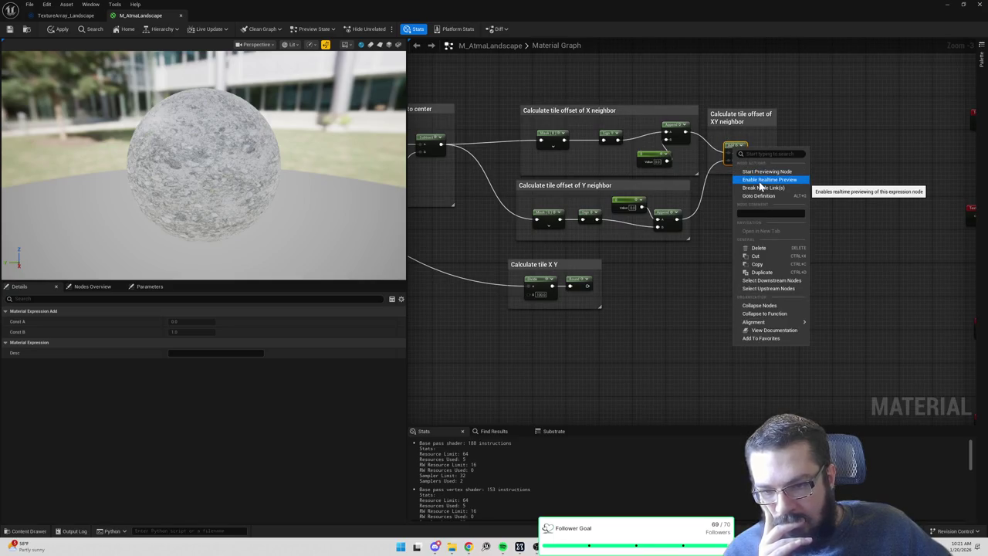
scroll(633, 137, "up", 1)
left_click(633, 137)
Select the whole tile-offset node network and move it slightly left toward the texture-sample chains.
scroll(633, 137, "down", 1)
mouse_move(478, 131)
left_mouse_down()
mouse_move(578, 132)
mouse_move(827, 163)
mouse_move(600, 155)
left_mouse_up()
left_click_drag(741, 166, 676, 166)
left_click_drag(834, 170, 673, 169)
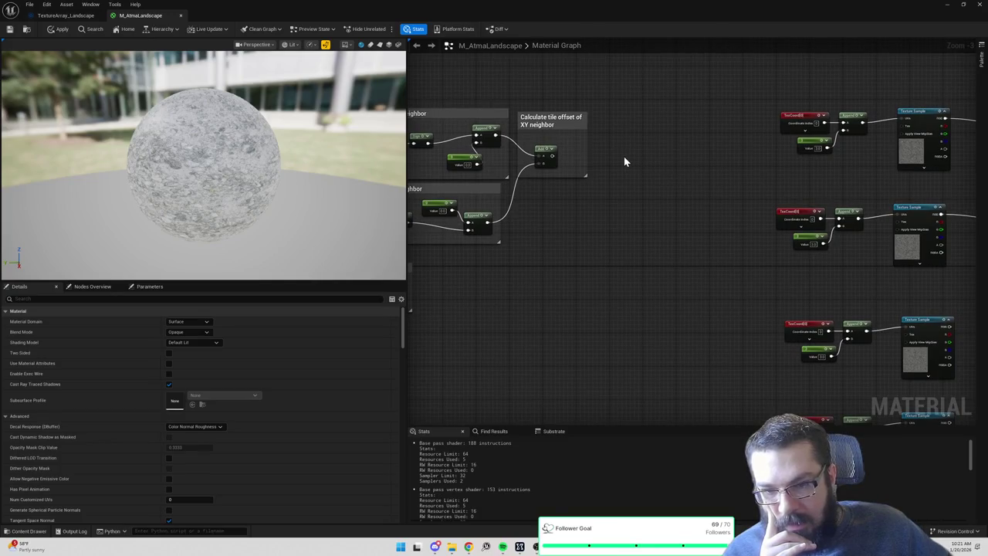
scroll(621, 162, "down", 3)
left_click_drag(533, 98, 799, 242)
left_click_drag(761, 146, 704, 151)
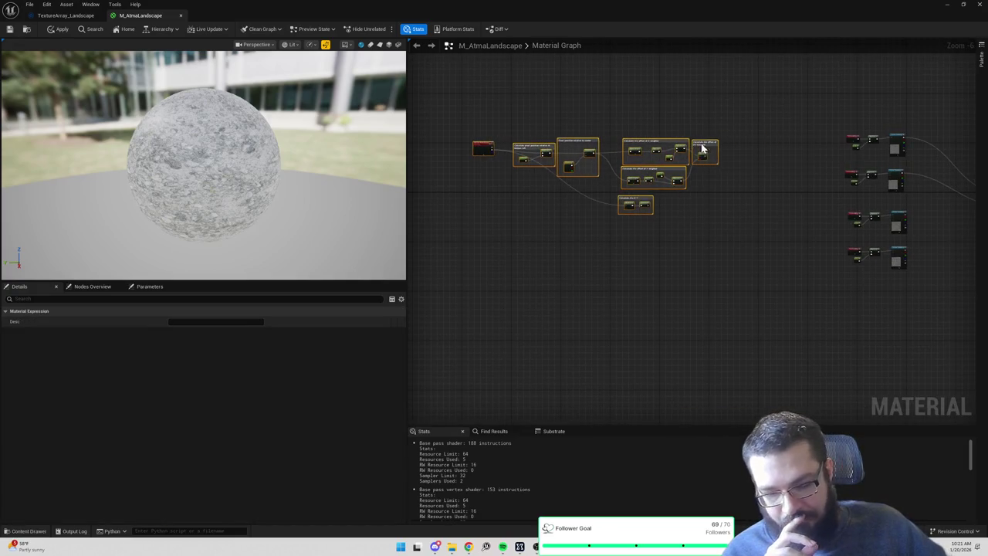
scroll(741, 160, "up", 4)
left_click(741, 163)
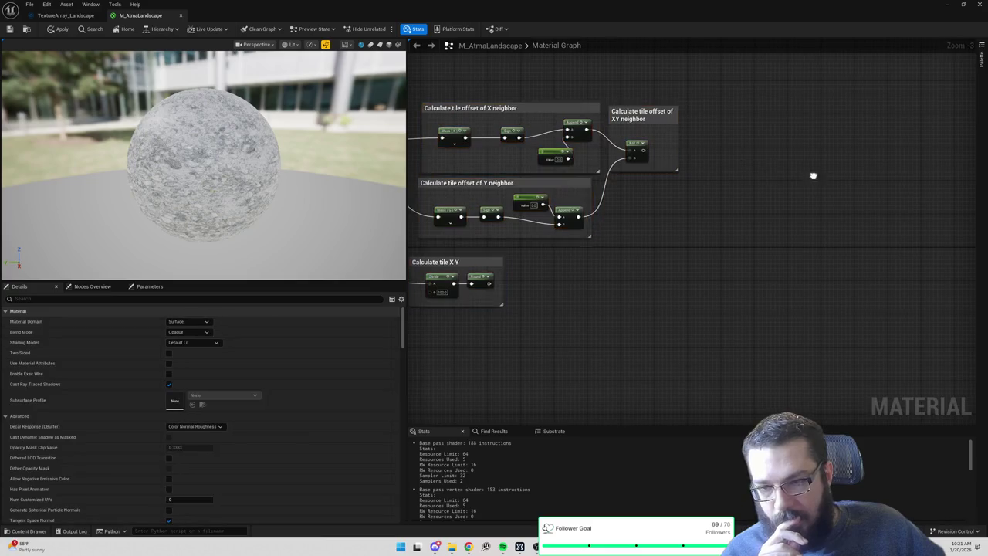
Place a constant vector node between the XY neighbor group and the texture-sample chains.
scroll(743, 174, "down", 3)
scroll(754, 160, "up", 1)
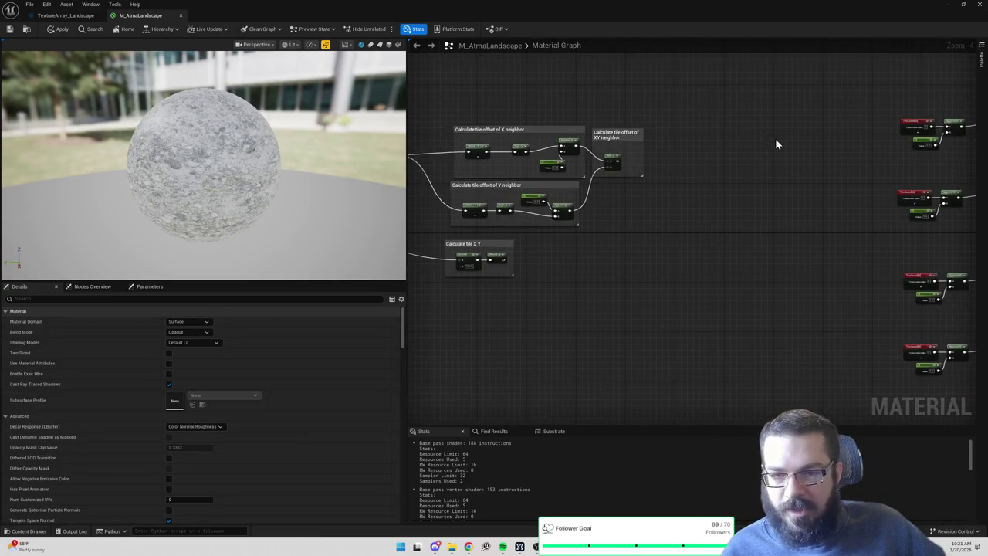
scroll(775, 139, "up", 1)
left_click(683, 131)
Place three more Constant3Vector nodes in a column and expand the top one's R, G, B values.
left_click(703, 196)
left_click(713, 257)
left_click(718, 319)
left_click(701, 137)
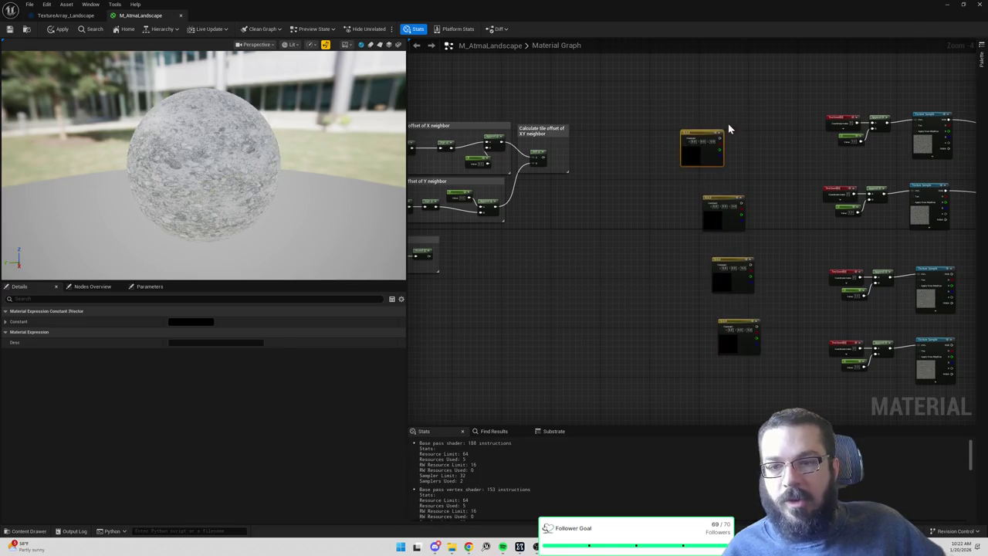
left_click(8, 321)
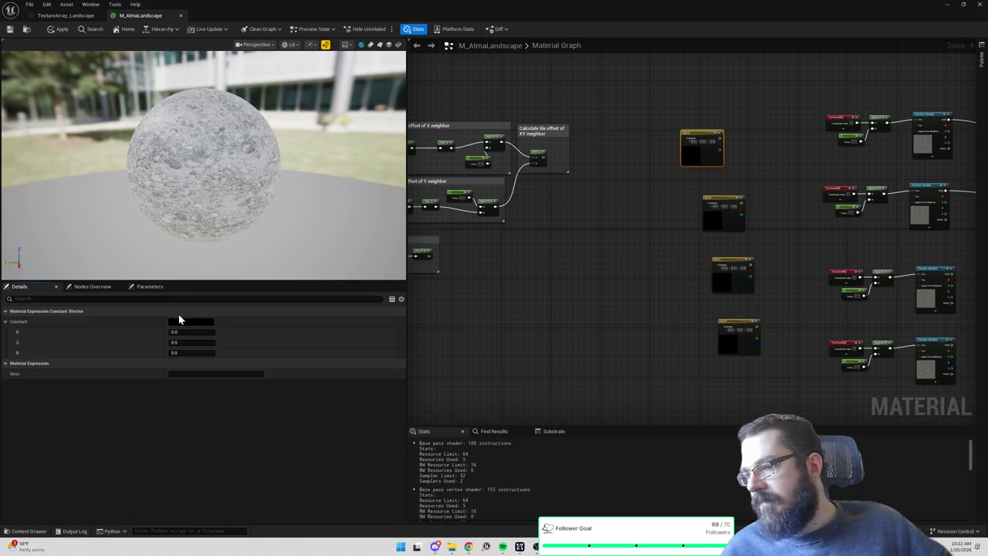
Shift the constant nodes left toward the XY neighbor group, leaving the top color at 0,0,0.
left_click_drag(629, 185, 792, 382)
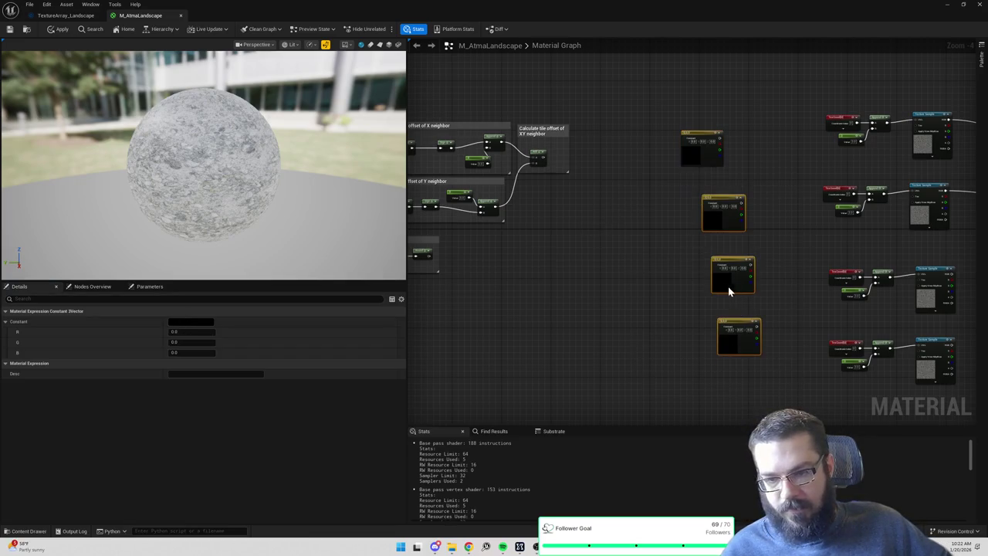
left_click_drag(756, 254, 720, 258)
left_click(735, 191)
left_click(698, 148)
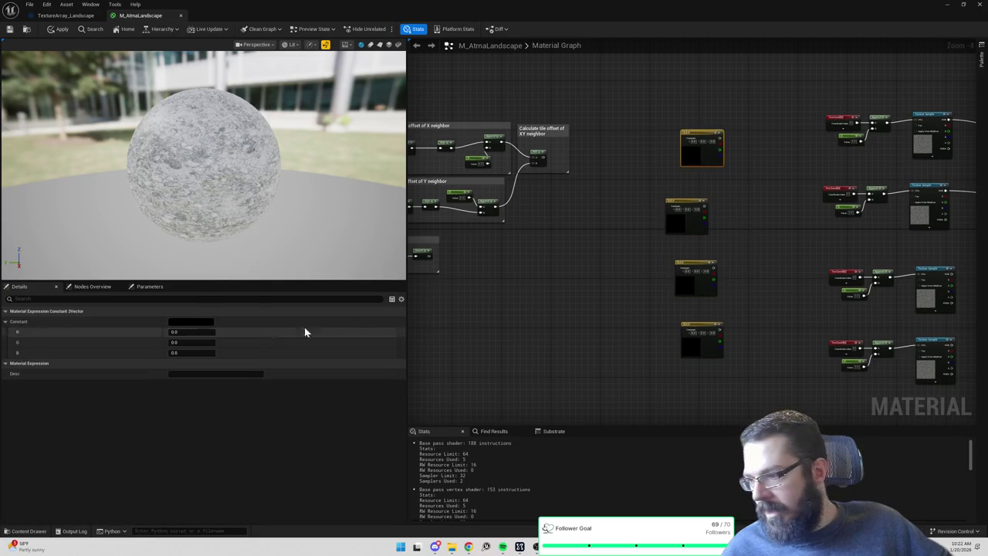
double_click(697, 155)
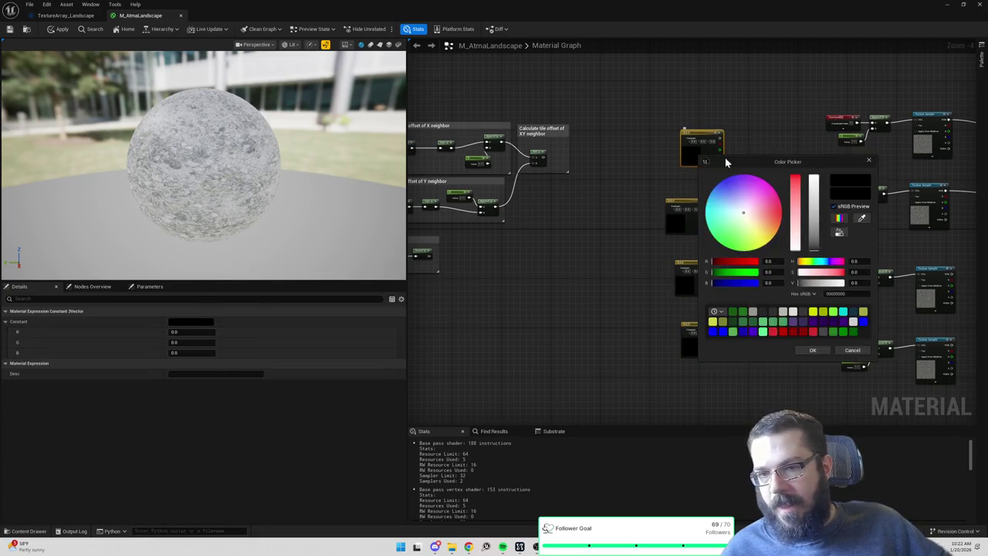
left_click(871, 161)
scroll(617, 162, "up", 3)
left_click_drag(761, 155, 694, 120)
scroll(680, 170, "down", 1)
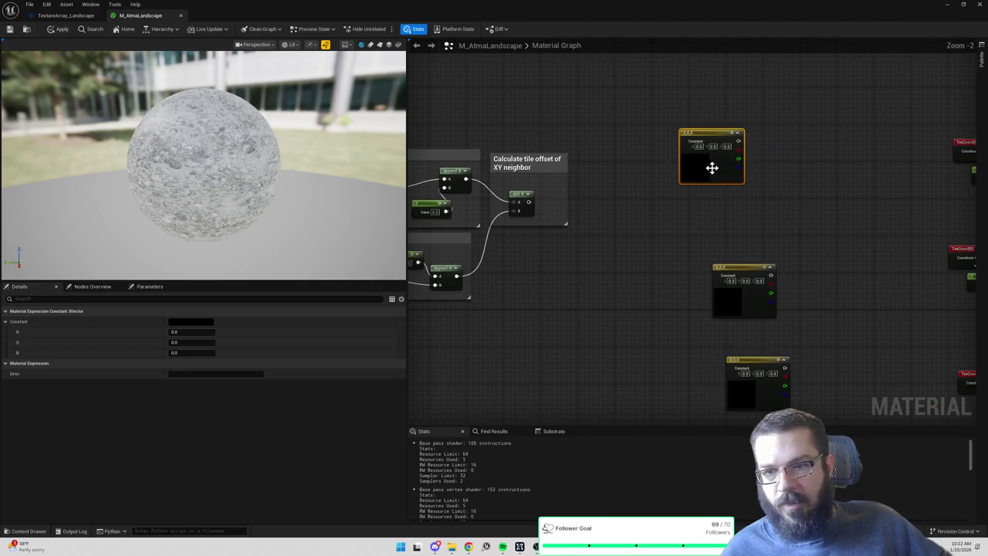
Replace a constant with a Texture Sample node wired from the XY neighbor sum into its UVs.
right_click(772, 185)
type("texture")
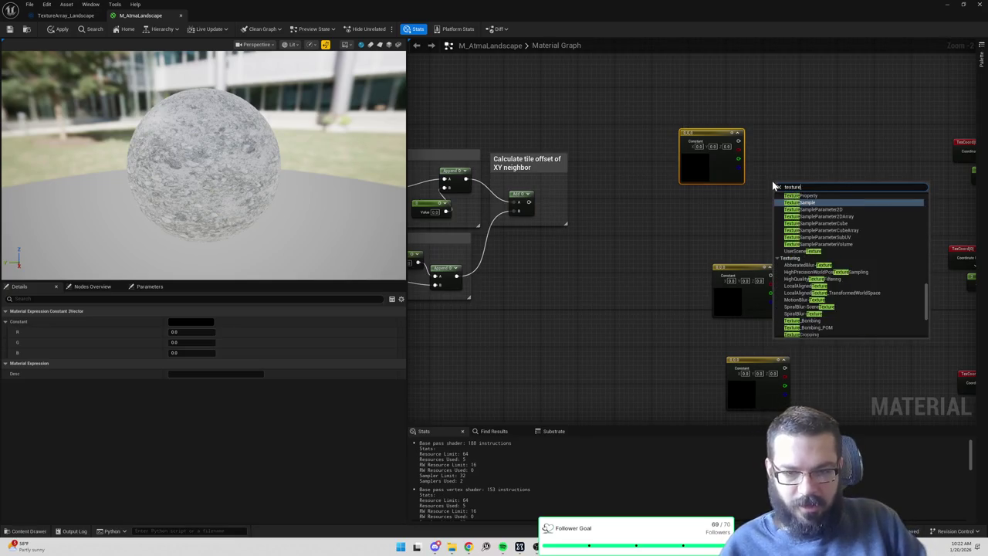
type(" s")
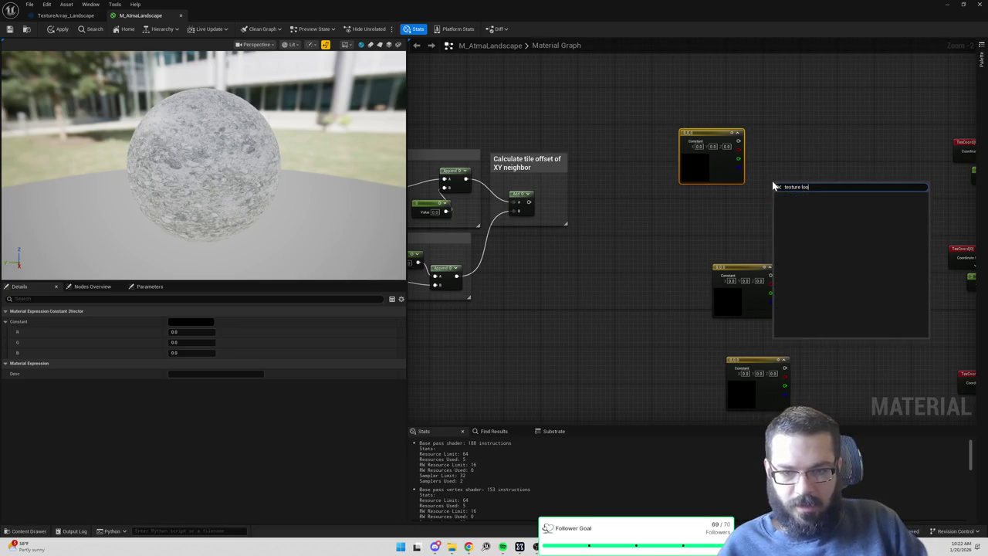
key("BackSpace")
key("Return")
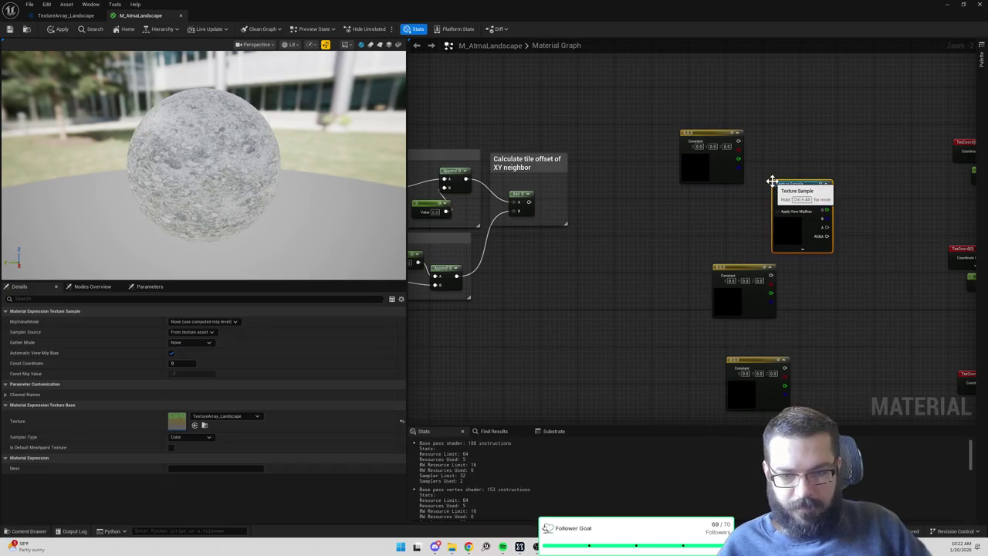
key("Delete")
mouse_move(529, 201)
left_mouse_down()
mouse_move(778, 198)
mouse_move(711, 146)
left_mouse_up()
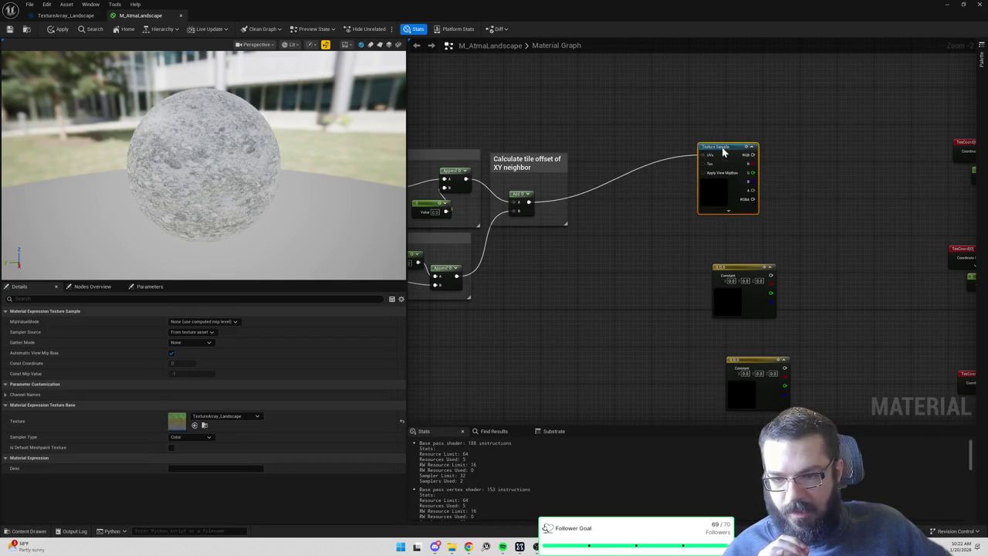
left_click_drag(685, 228, 723, 185)
Delete the remaining constant nodes and duplicate the Texture Sample node.
scroll(760, 199, "down", 2)
key("Delete")
left_click(730, 116)
key("ctrl+c")
key("ctrl+v")
key("ctrl+v")
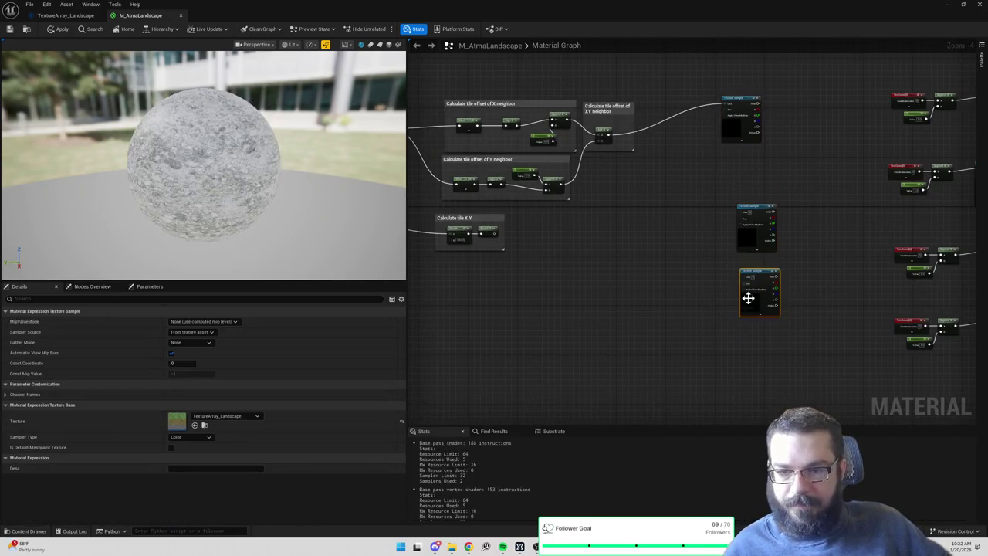
key("ctrl+v")
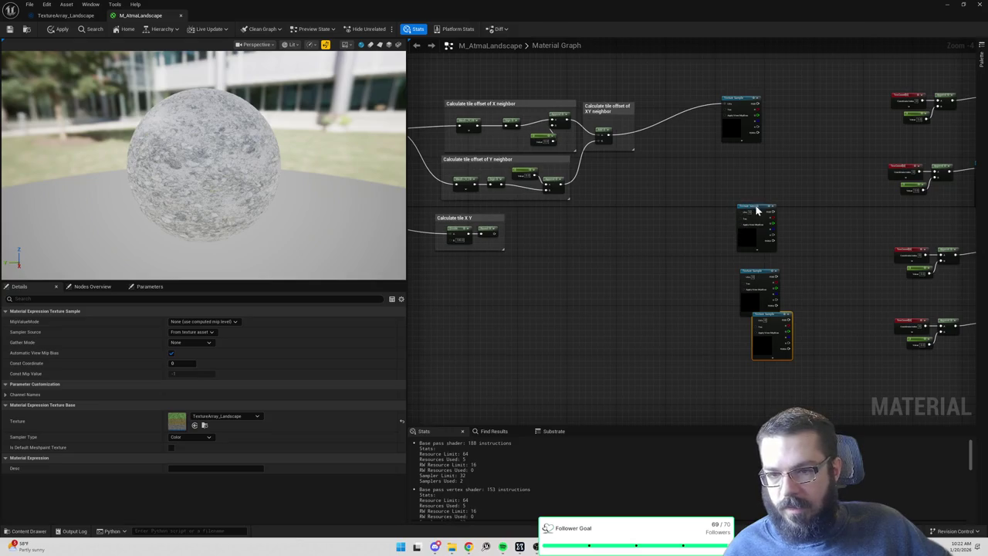
Place a Texture Sample copy below the neighbor groups, fed by the Calculate tile X Y output.
left_click_drag(757, 210, 664, 207)
left_click_drag(482, 222, 523, 243)
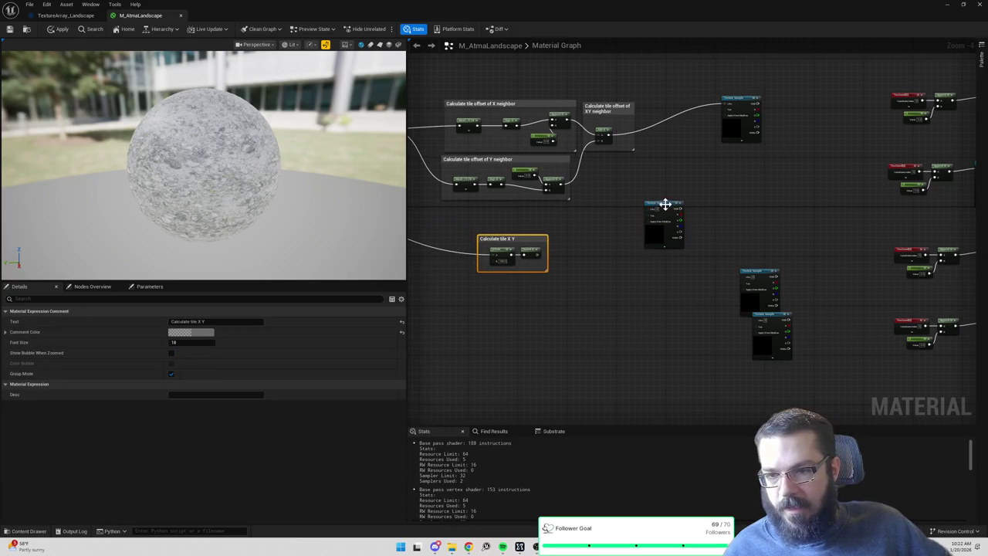
left_click_drag(665, 205, 639, 230)
mouse_move(533, 254)
left_mouse_down()
mouse_move(587, 267)
mouse_move(622, 232)
mouse_move(676, 221)
left_mouse_up()
left_click_drag(616, 154, 802, 166)
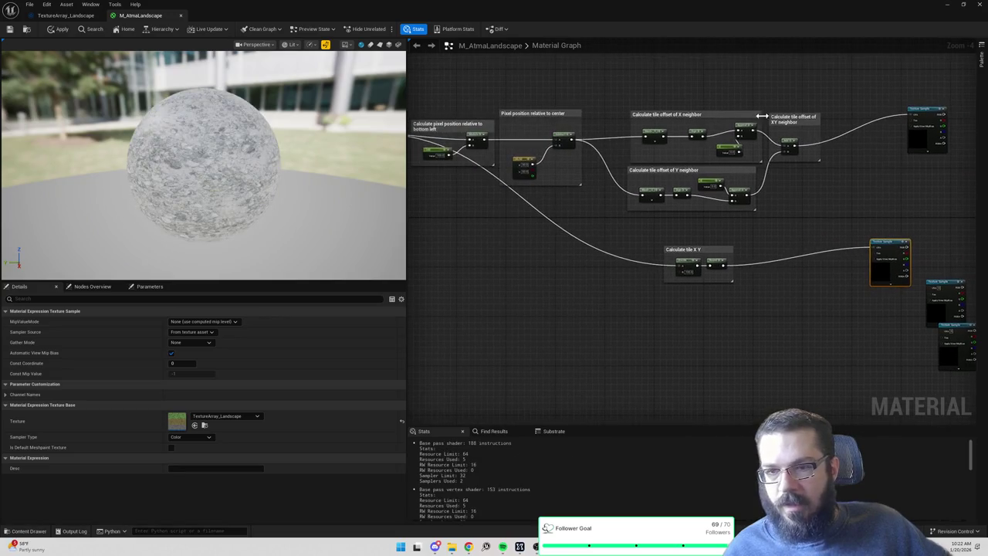
scroll(761, 116, "up", 2)
left_click_drag(686, 136, 841, 163)
Create an 'XYOffsetOffset' named reroute from the XY neighbor Add output, then delete it.
left_click_drag(709, 178, 738, 180)
type("named redi")
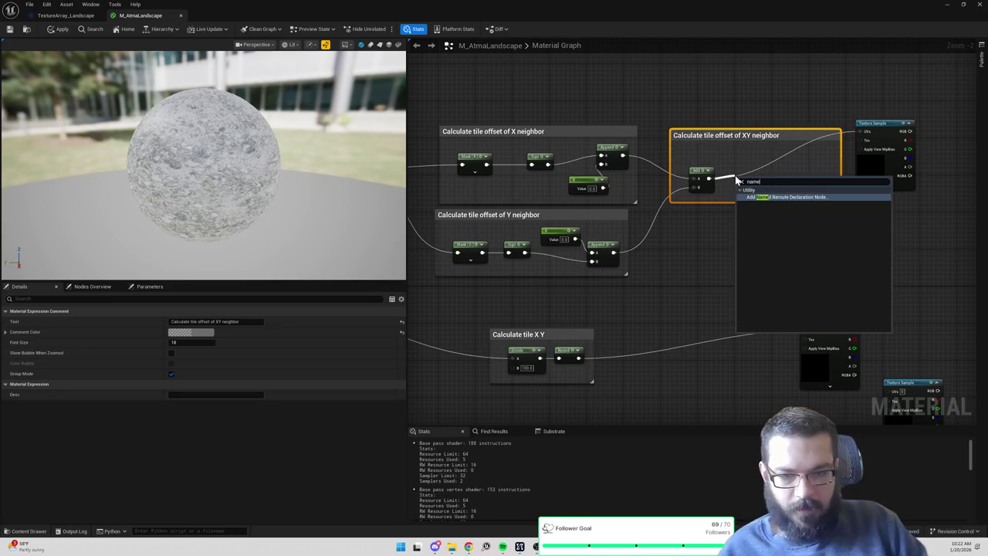
key("Return")
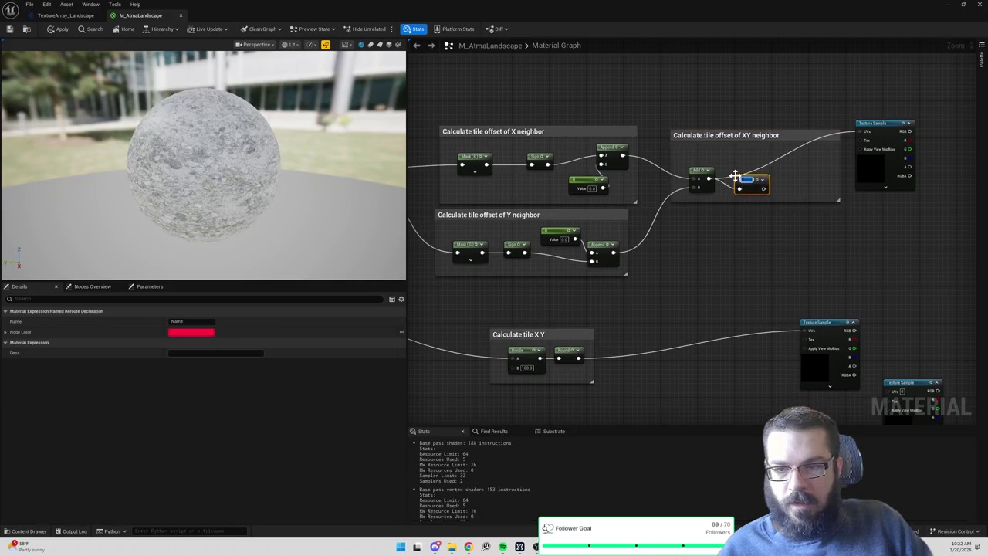
type("XYOffset")
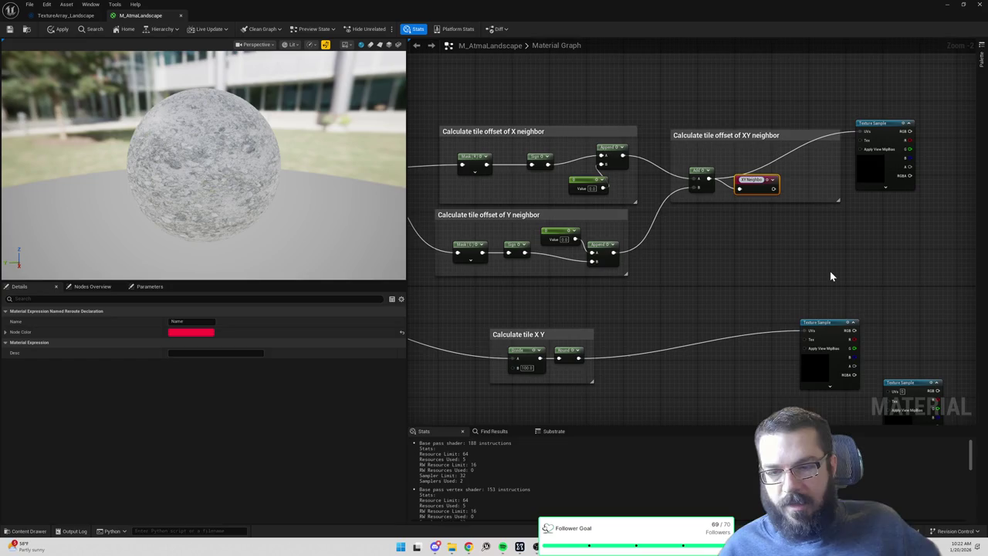
type("Offset")
key("Return")
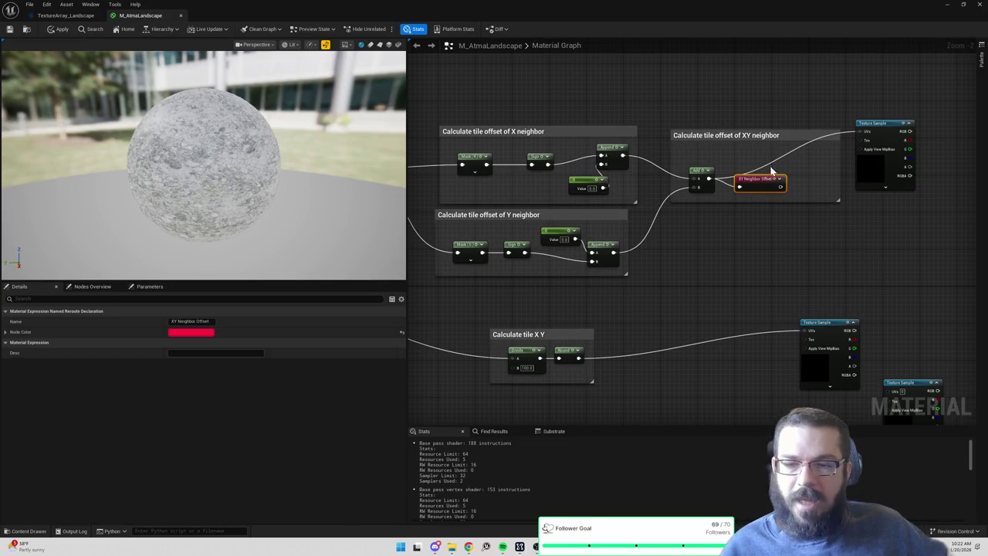
key("Delete")
Add a new Add node after the XY offset and enlarge the XY neighbor group.
left_click_drag(709, 178, 764, 187)
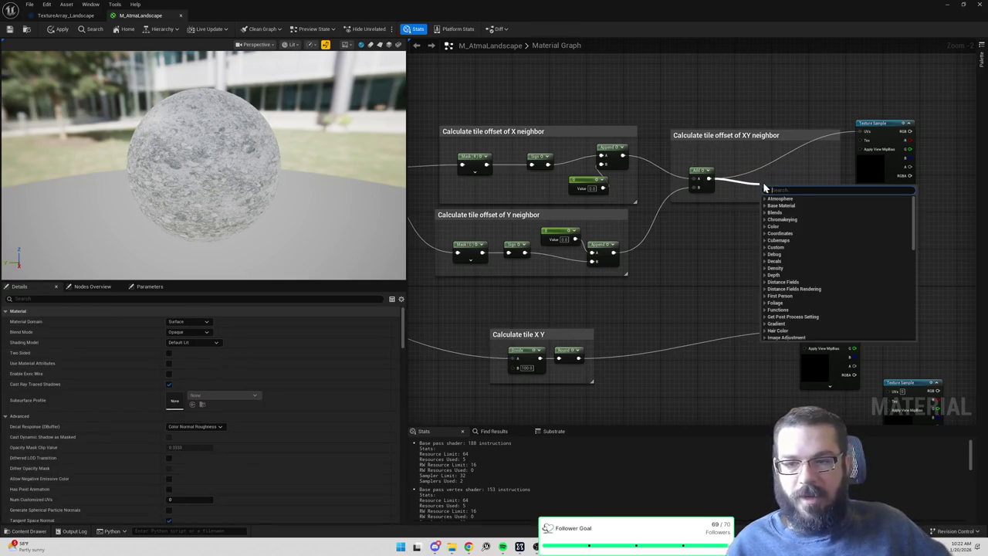
type("add")
key("Return")
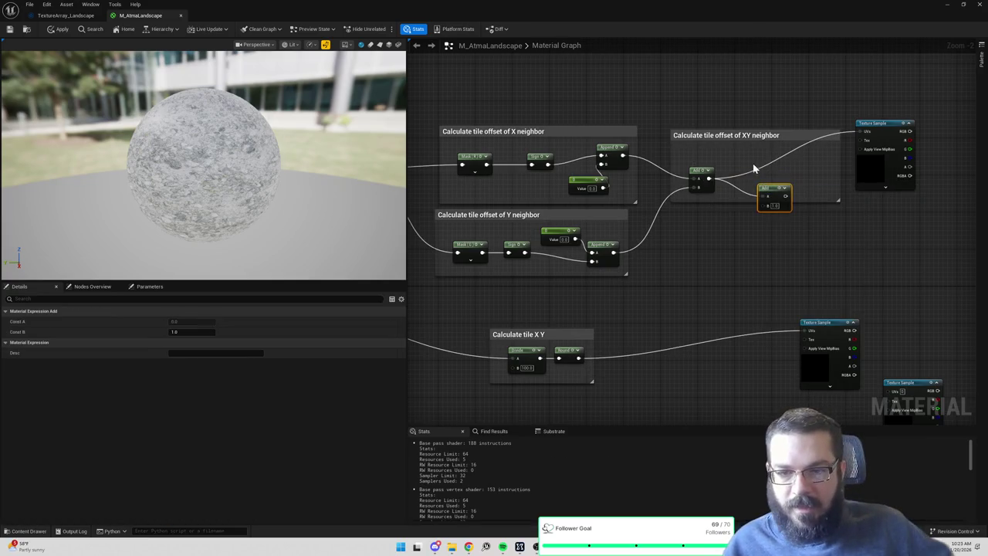
left_click_drag(728, 203, 728, 230)
left_click_drag(636, 297, 828, 282)
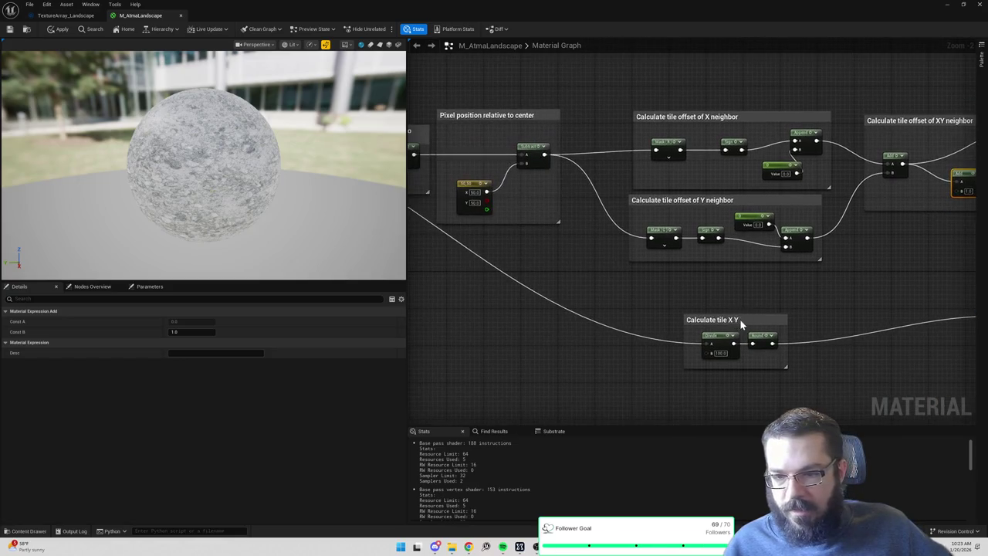
left_click_drag(740, 320, 633, 278)
Store the Calculate tile X Y Round output in a named reroute 'XY Tile'.
left_click_drag(708, 311, 653, 300)
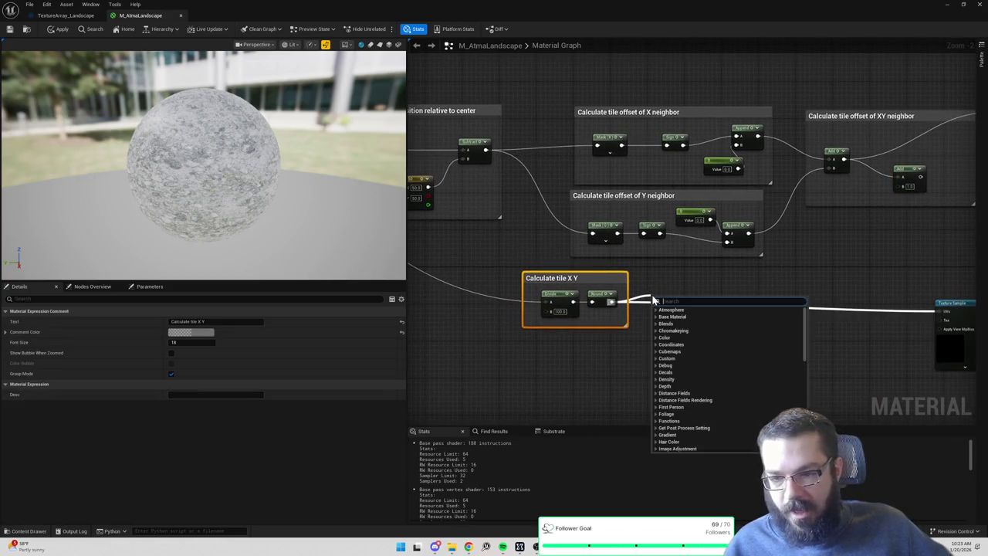
type("named rer")
key("Return")
type("XY Tile")
key("Return")
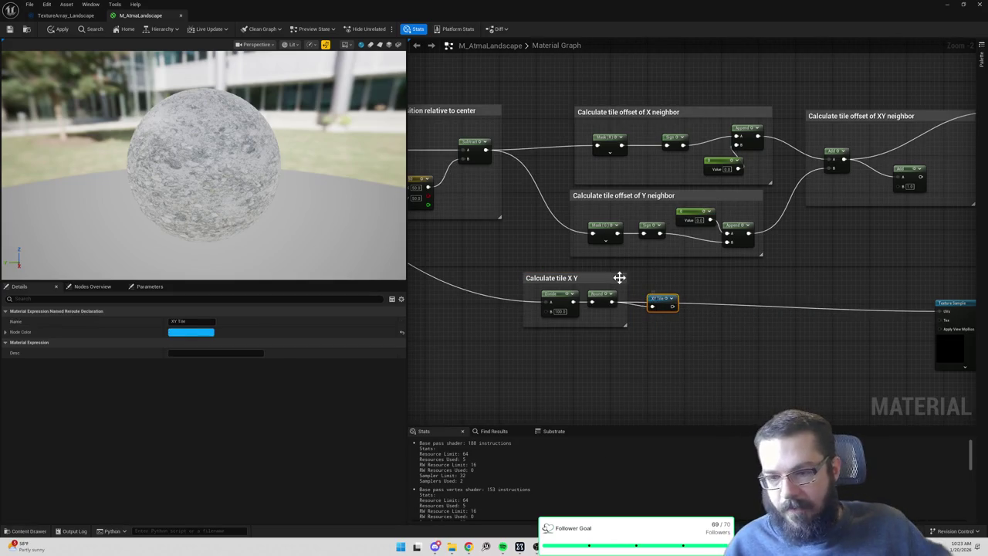
mouse_move(646, 286)
left_mouse_down()
mouse_move(735, 311)
mouse_move(738, 268)
left_mouse_up()
Connect an XY Tile reroute usage into the new Add node's B input.
right_click(793, 218)
type("xy")
key("Return")
mouse_move(801, 217)
left_mouse_down()
mouse_move(769, 208)
mouse_move(827, 202)
mouse_move(789, 203)
left_mouse_up()
Create an 'XY Neighbor Tile' named reroute from the new Add output, then delete it.
right_click(834, 193)
type("reroute")
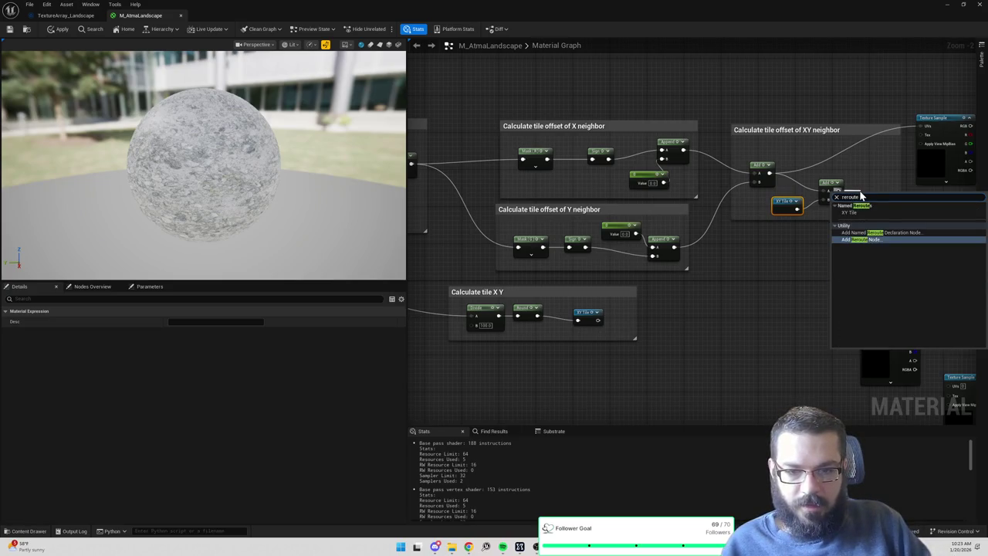
left_click(880, 232)
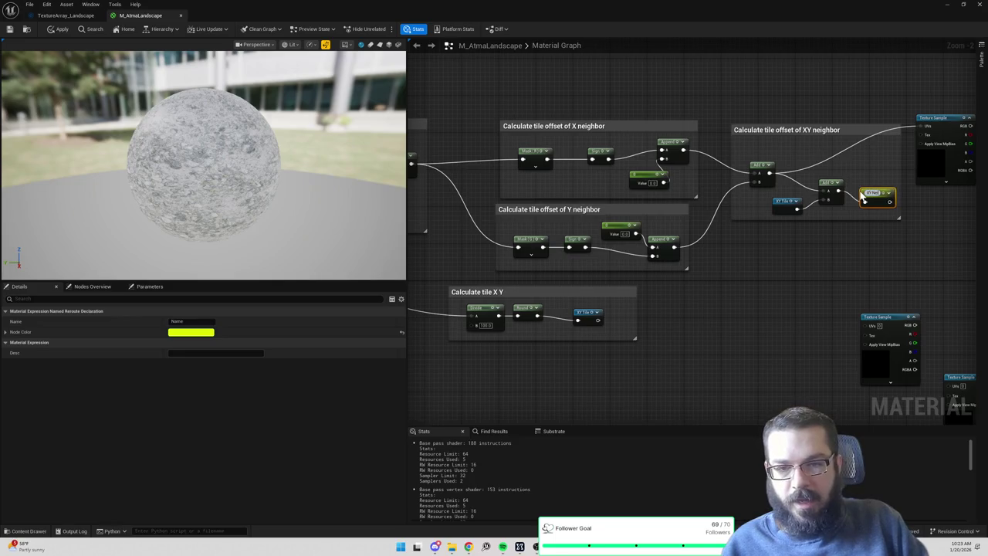
type("ghbor Tile")
key("Return")
left_click_drag(897, 169, 915, 169)
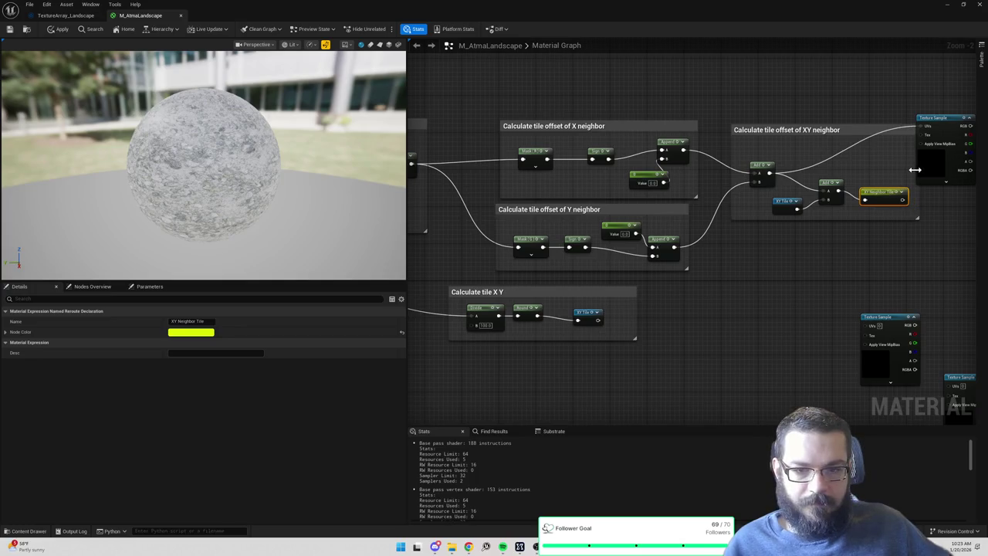
left_click_drag(827, 132, 820, 131)
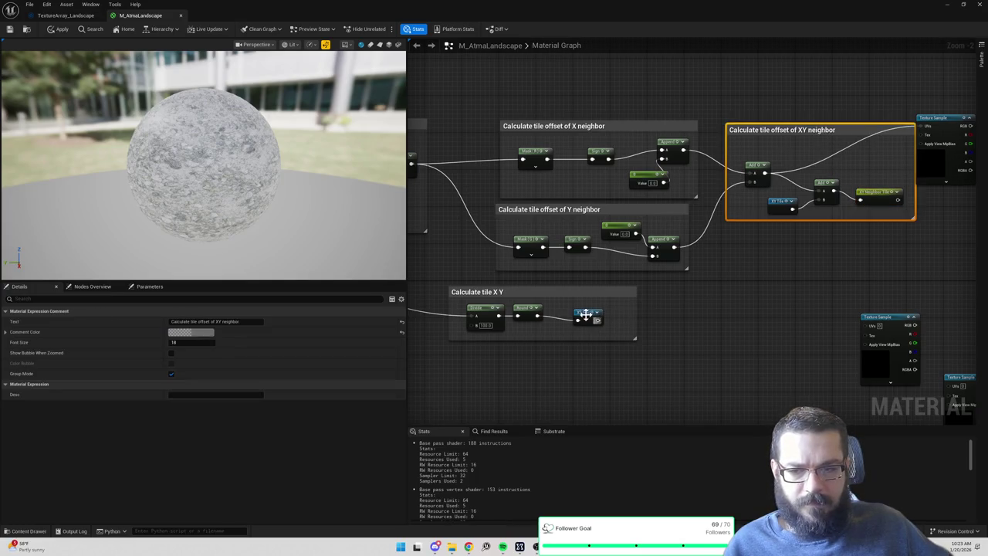
left_click(876, 193)
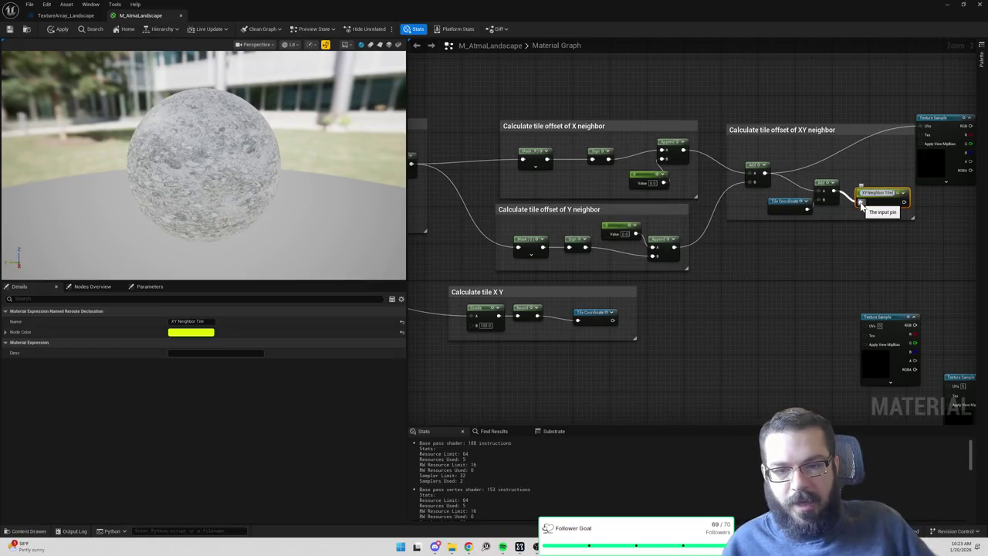
key("Delete")
Store the second Add output in a named reroute 'Tile Coordinate XY Neighbor'.
left_click_drag(833, 190, 863, 198)
type("named re")
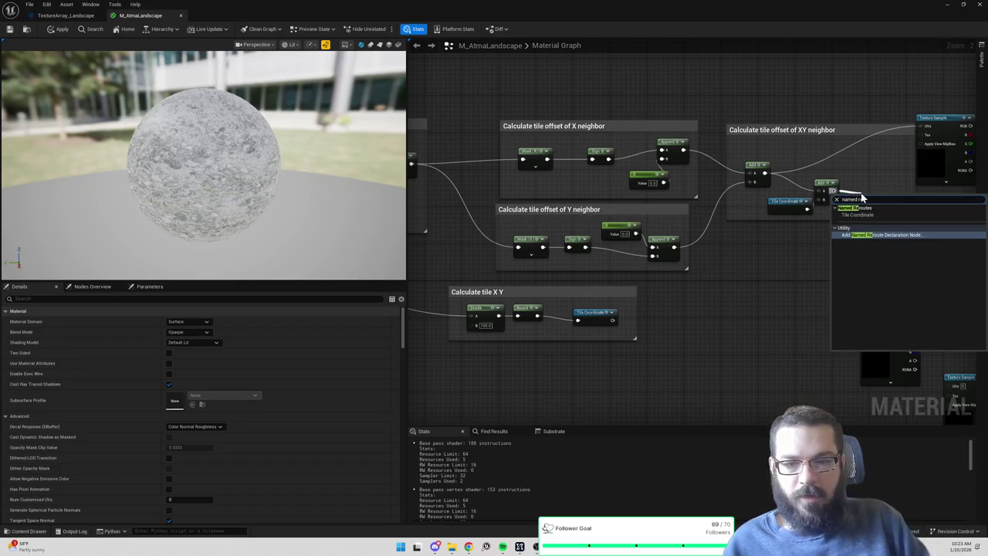
key("Return")
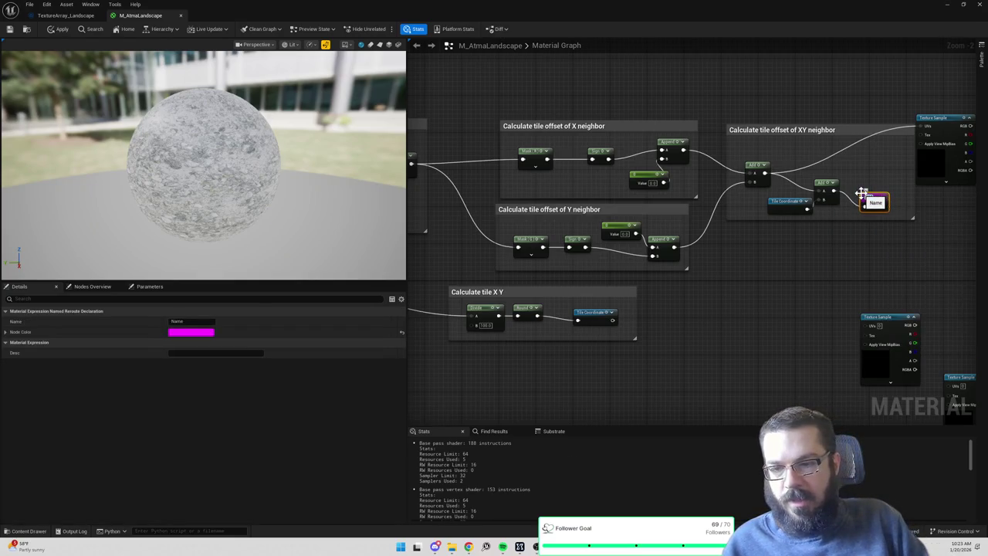
type("Tile Coordinate XY N")
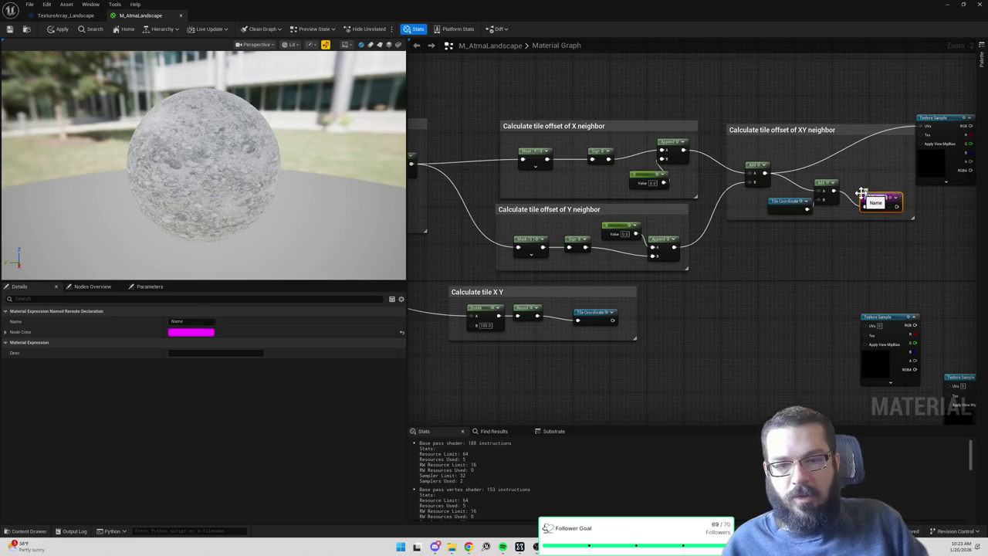
type("eighbor")
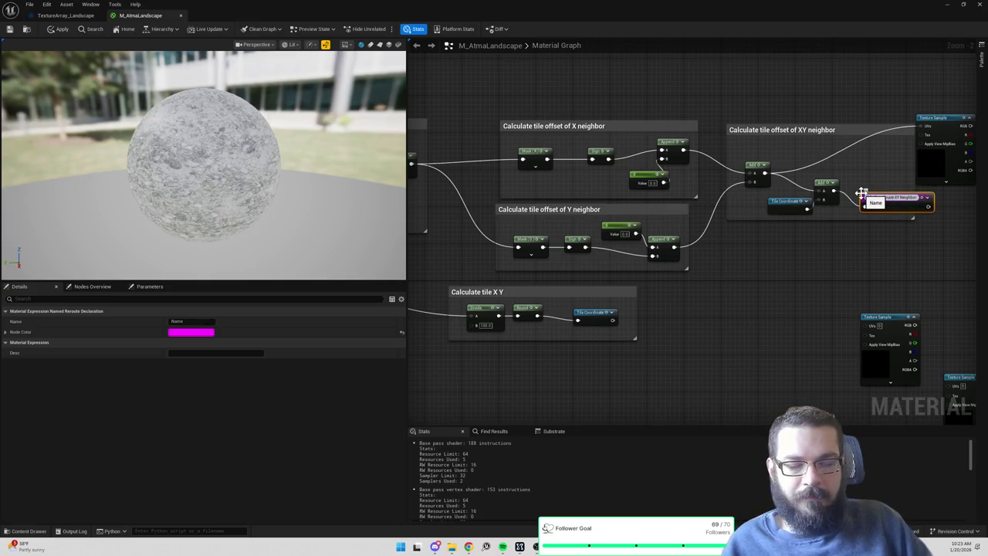
key("Return")
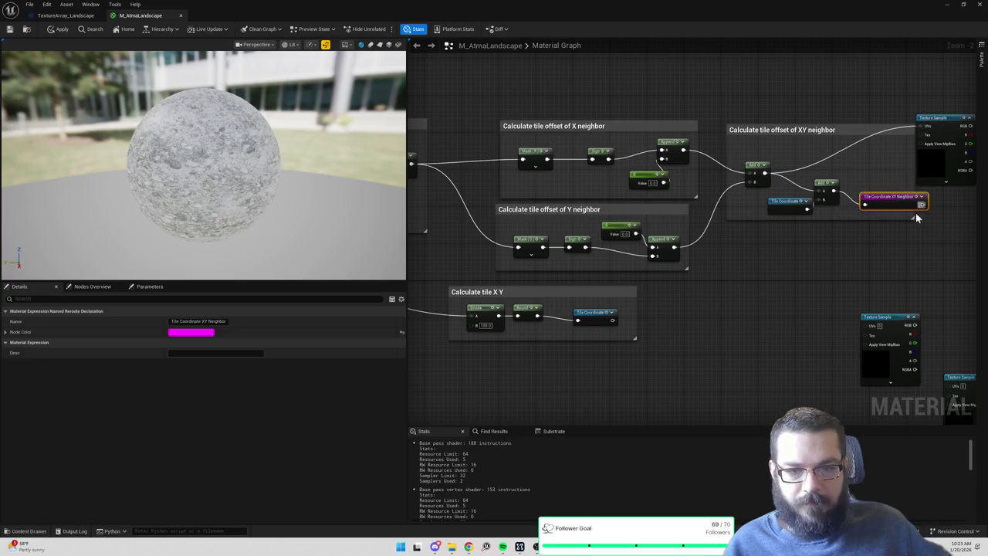
scroll(653, 180, "down", 4)
mouse_move(532, 114)
left_mouse_down()
mouse_move(823, 311)
mouse_move(815, 303)
left_mouse_up()
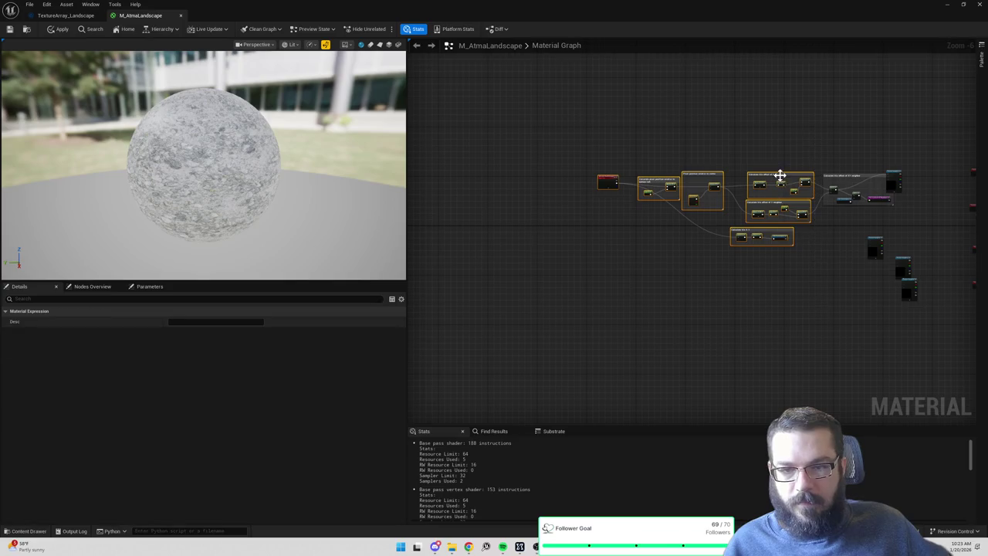
scroll(780, 175, "up", 7)
left_click(772, 173)
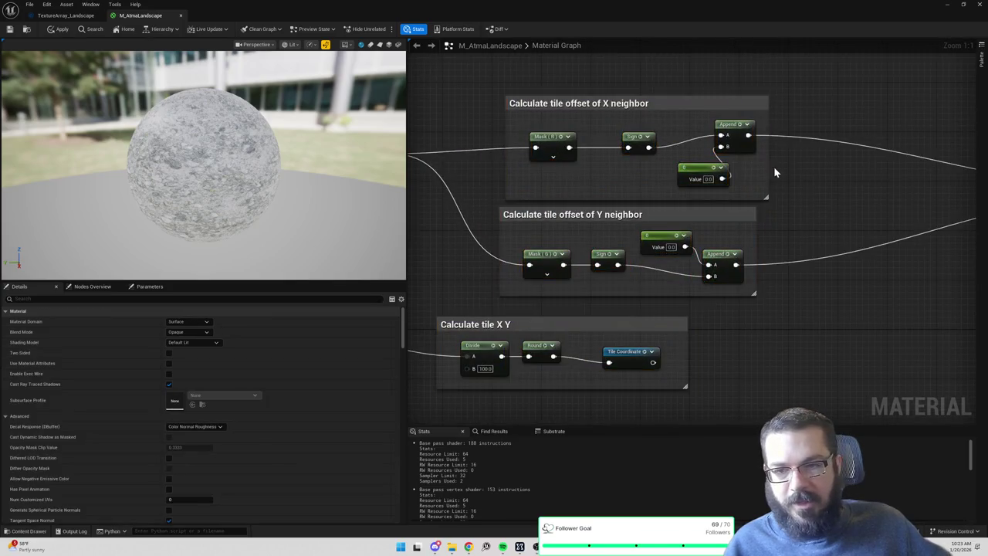
scroll(770, 172, "down", 2)
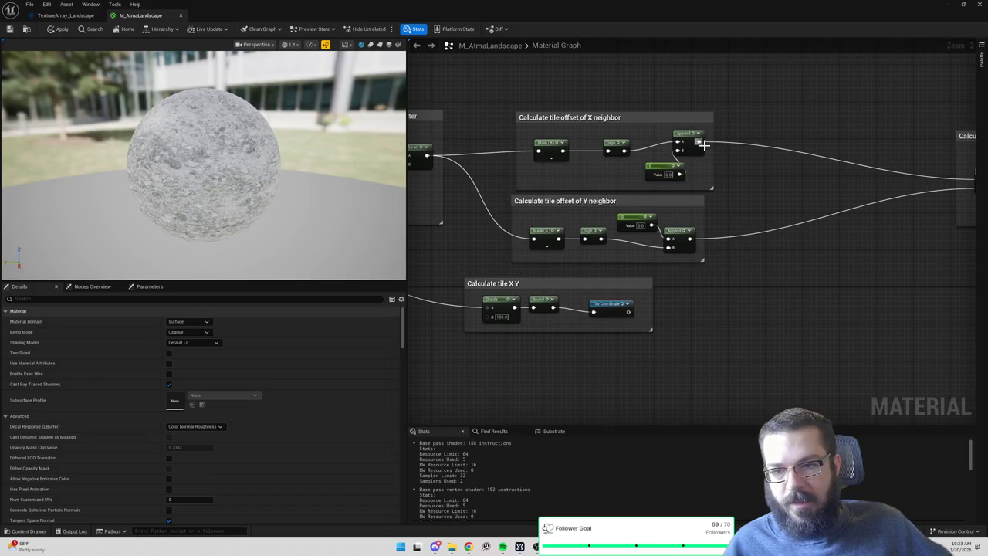
From the X neighbor Append output, undo a named reroute and start searching for an Add node.
left_click_drag(700, 141, 733, 165)
type("named reroute")
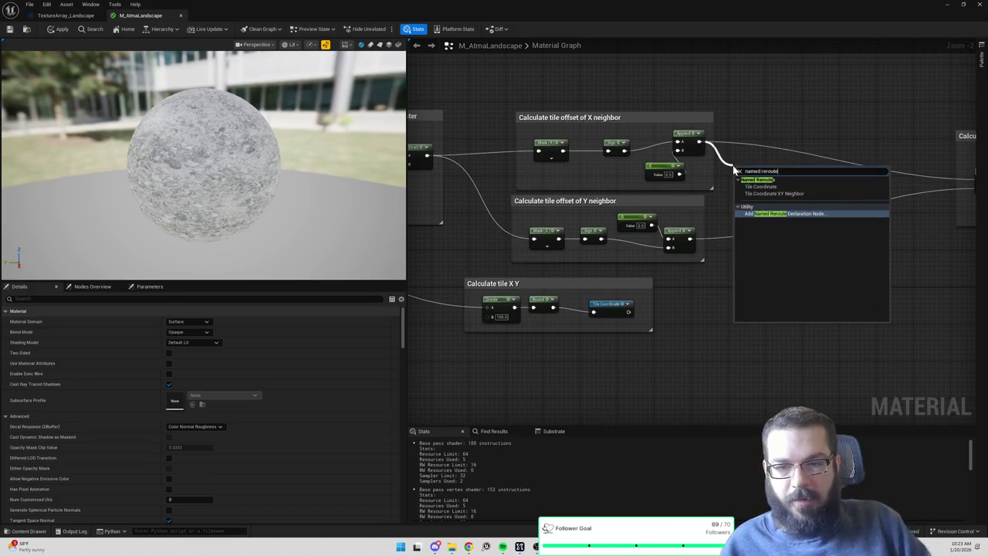
key("Return")
key("ctrl+z")
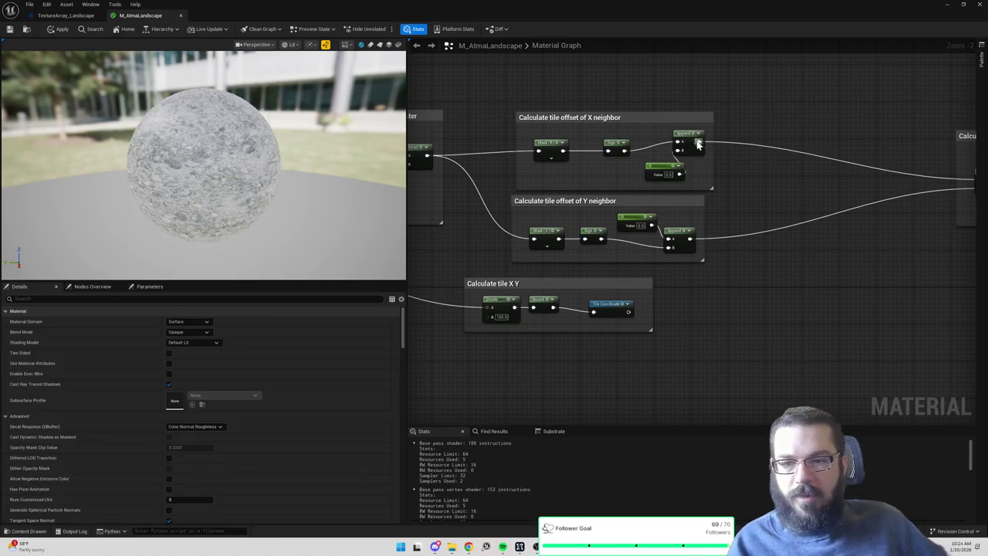
left_click_drag(697, 143, 731, 165)
type("ad")
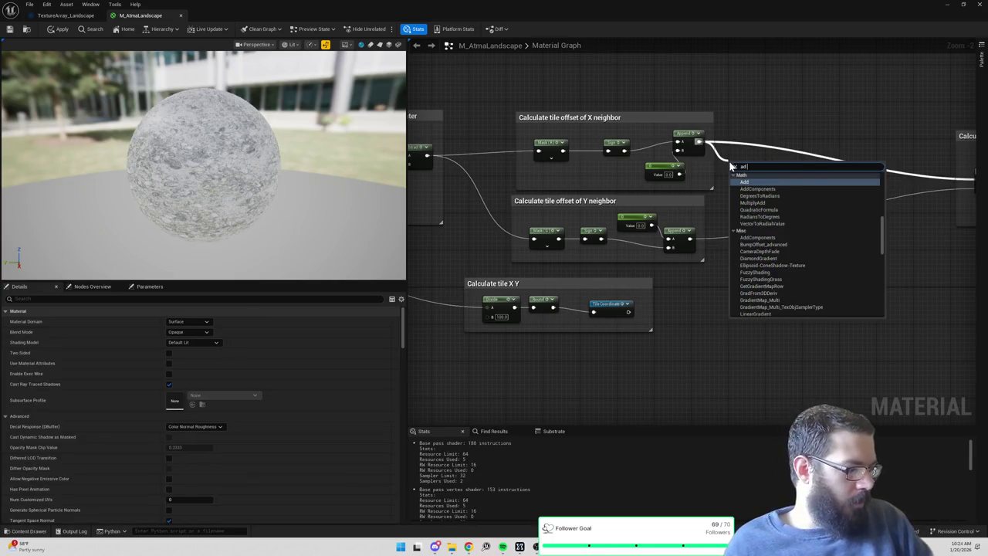
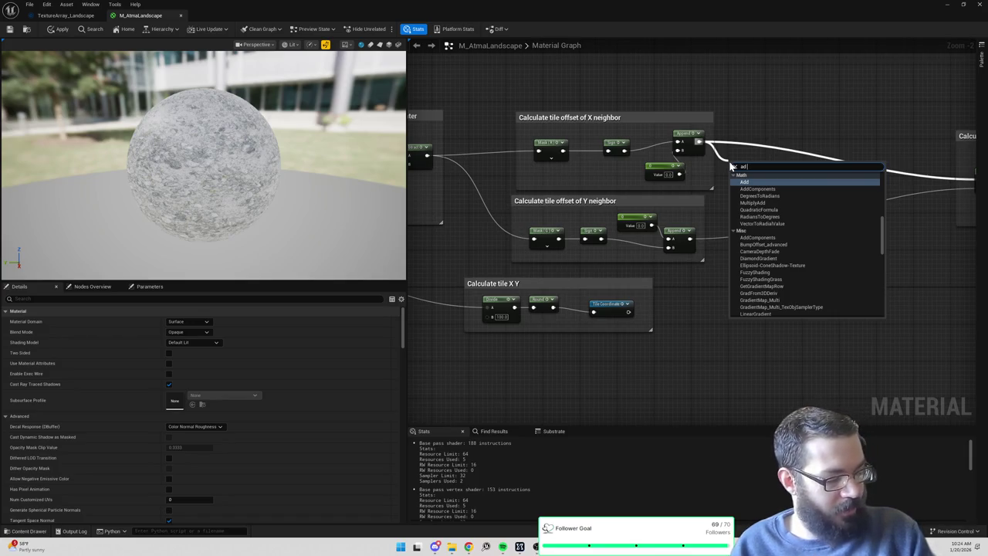
Add a named reroute declaration 'Tile Coordinate X Neighbor' fed by the X-neighbor Append output.
key("BackSpace")
key("BackSpace")
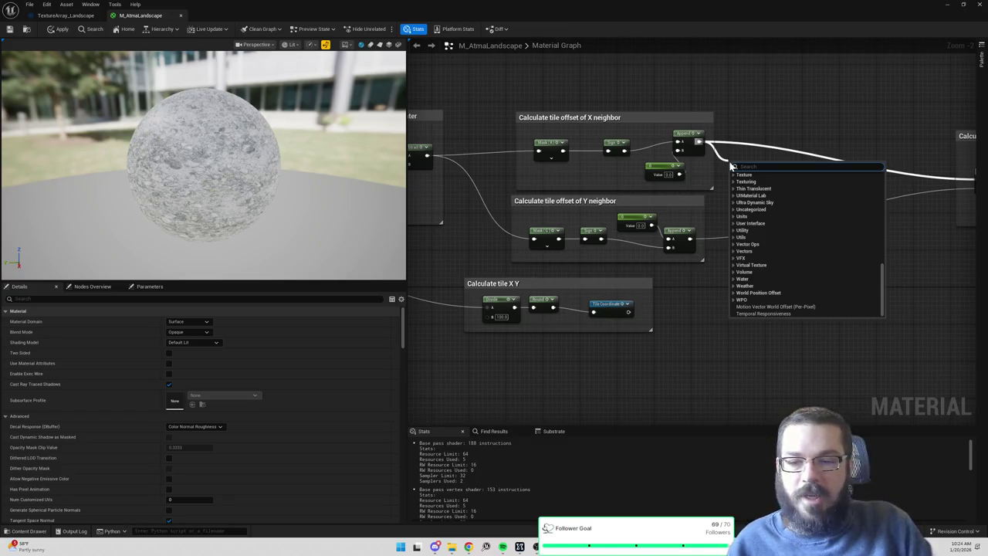
type("named rer")
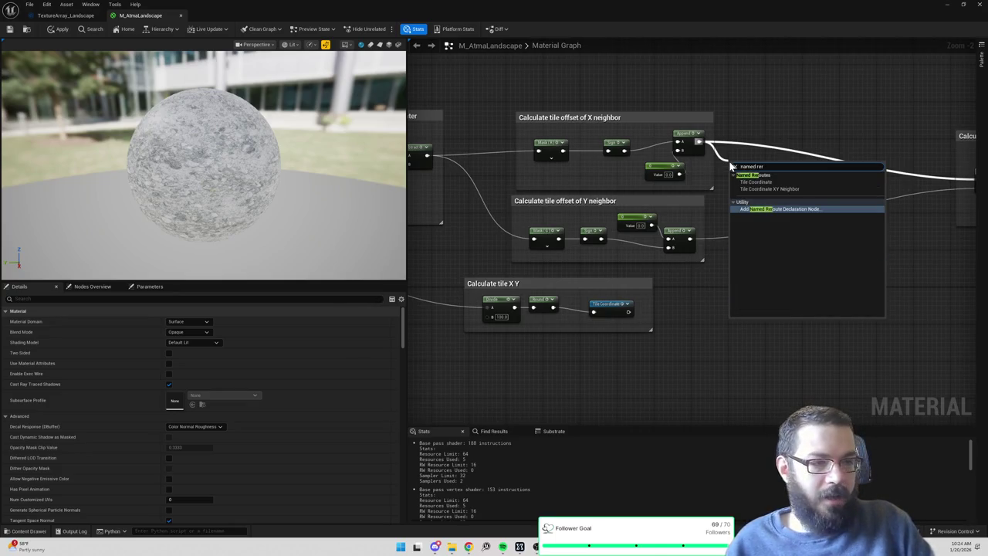
key("Return")
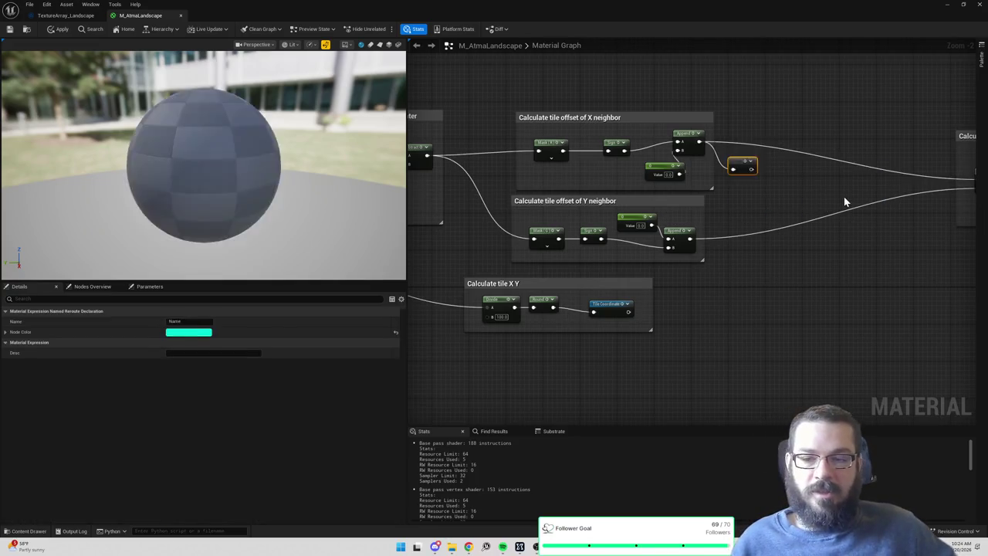
key("Delete")
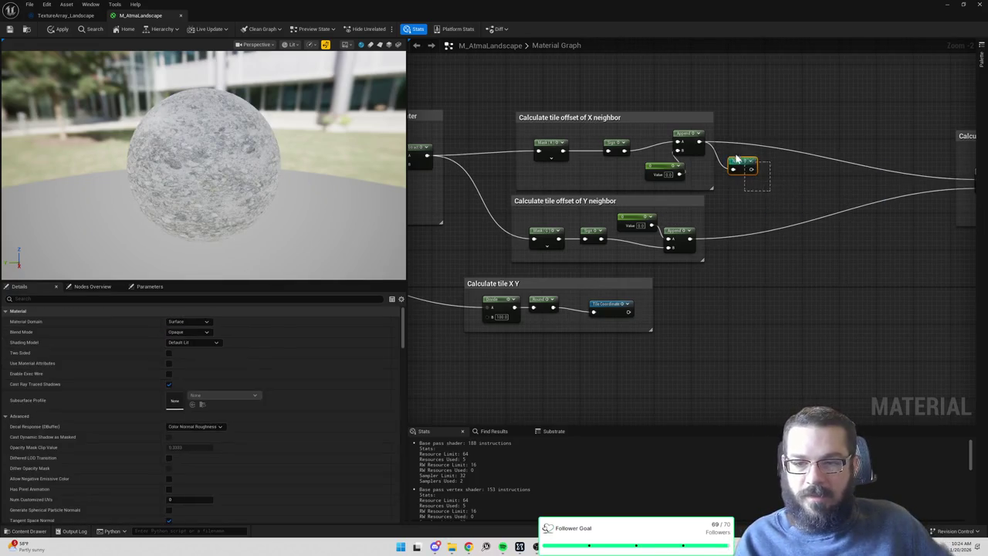
left_click_drag(699, 143, 731, 168)
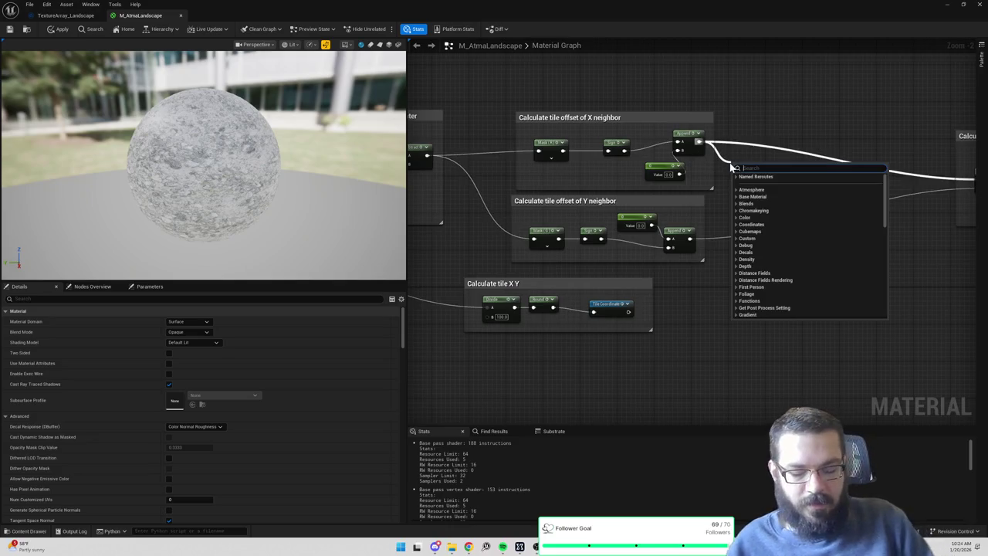
type("reroute")
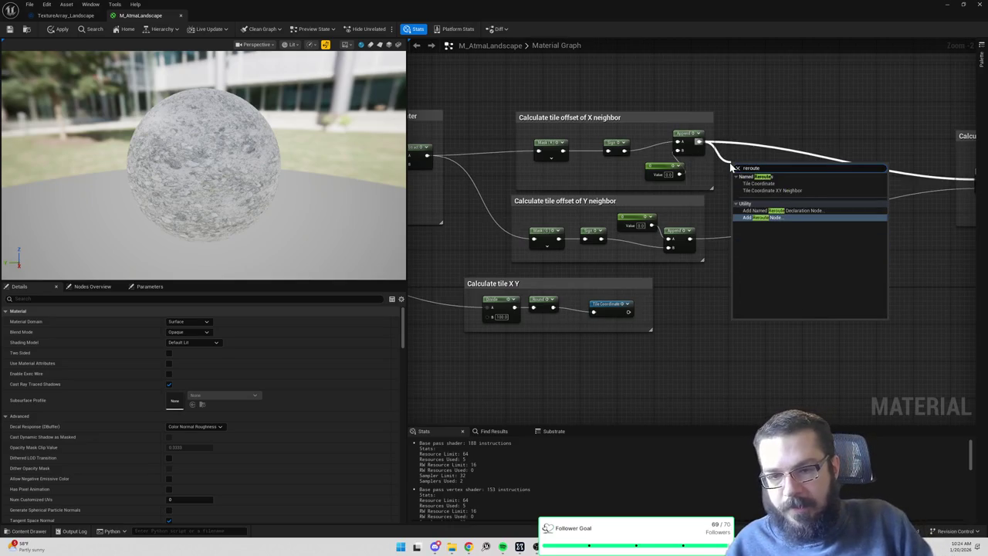
key("Return")
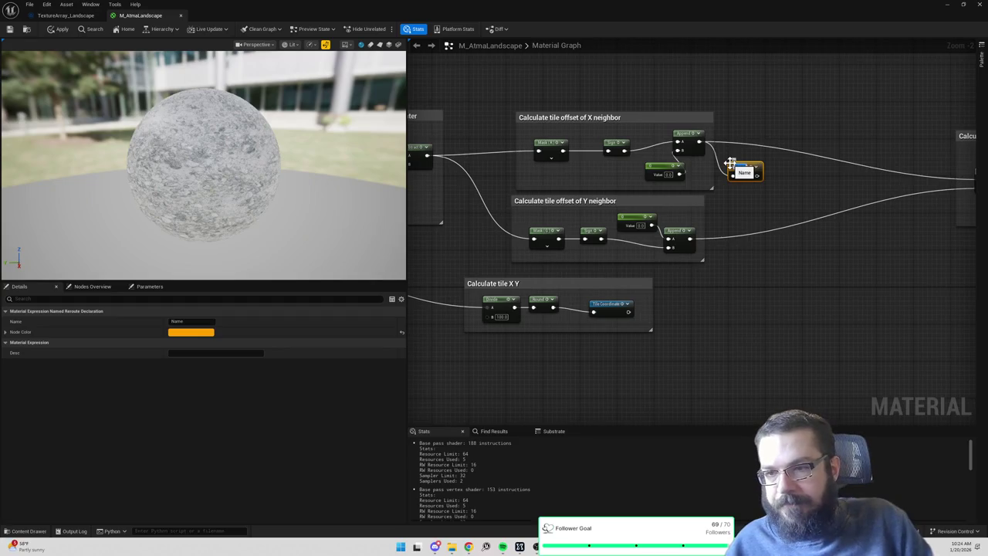
key("Return")
type("Calculate X Ne")
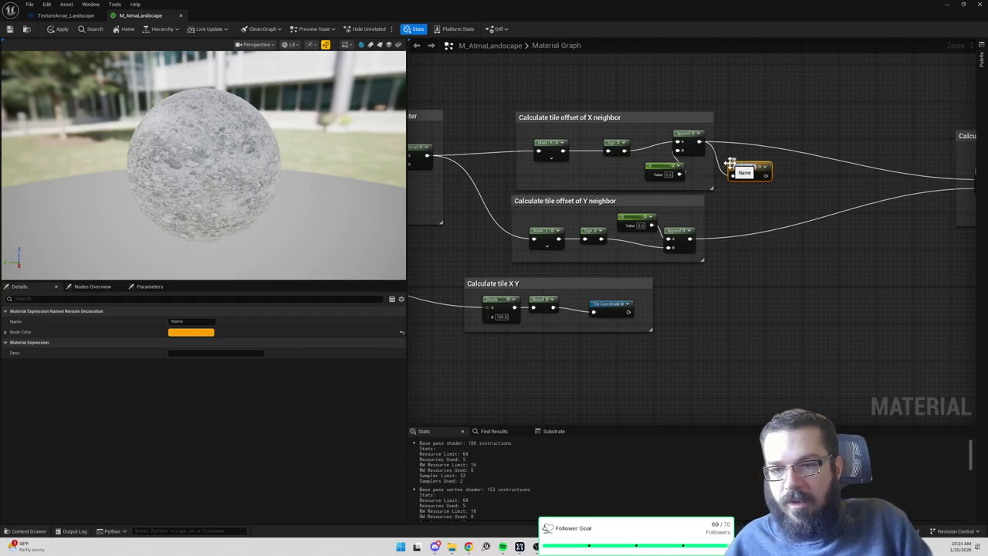
type("ighbor")
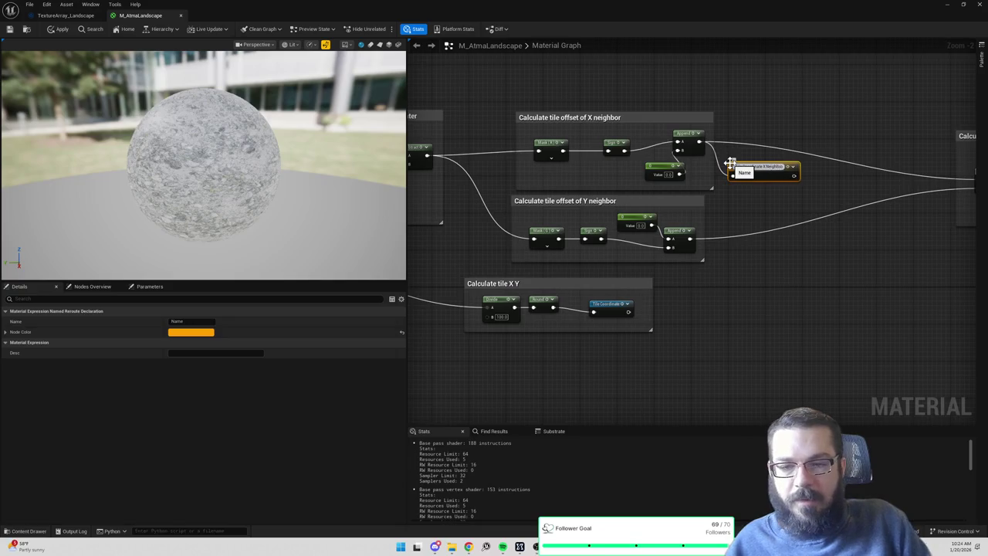
key("Return")
Widen the X and Y neighbor comment boxes so their nodes fit inside.
left_click_drag(712, 150, 805, 156)
left_click_drag(734, 217, 814, 232)
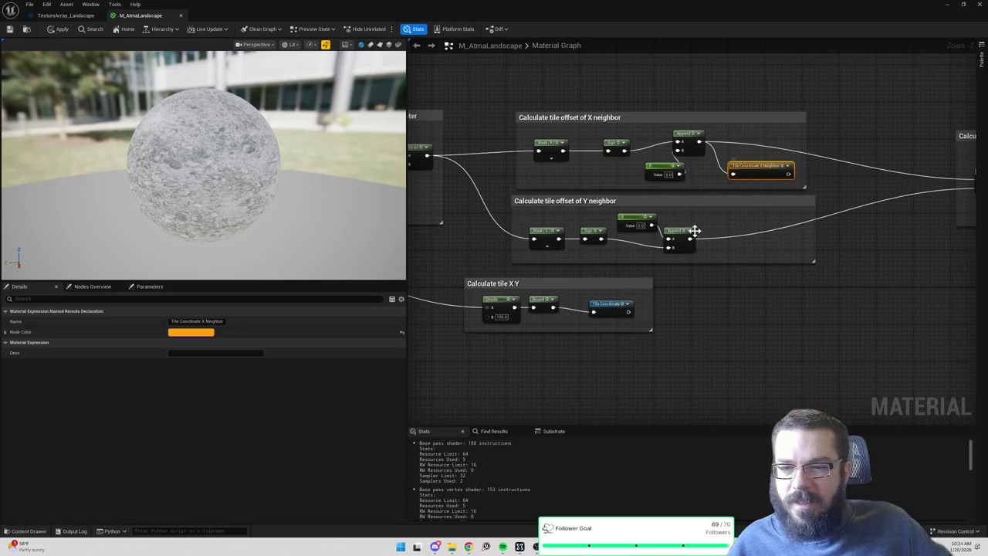
left_click_drag(717, 239, 674, 196)
left_click_drag(586, 193, 649, 207)
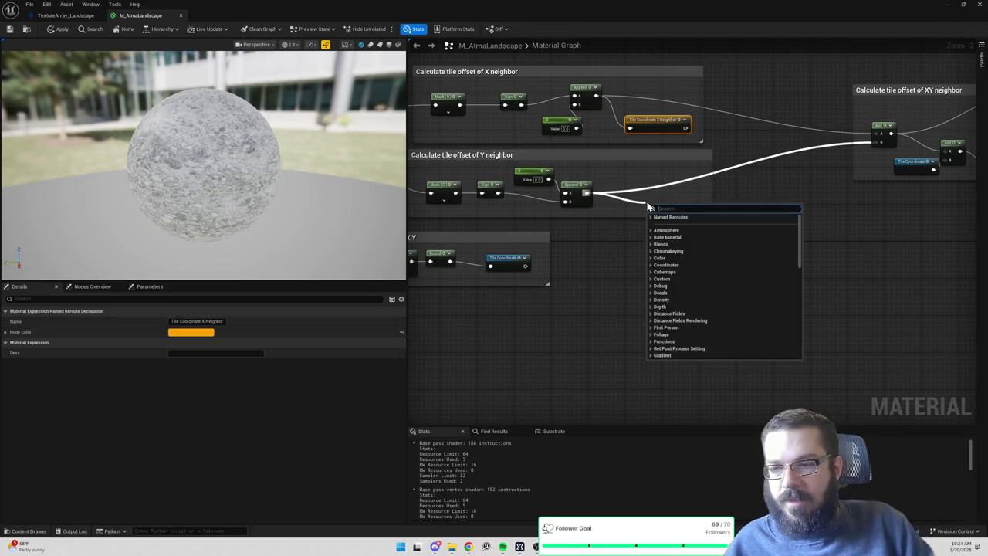
Create a 'Tile Coordinate Y Neighbor' named reroute from the Y-neighbor Append output.
type("named reroute")
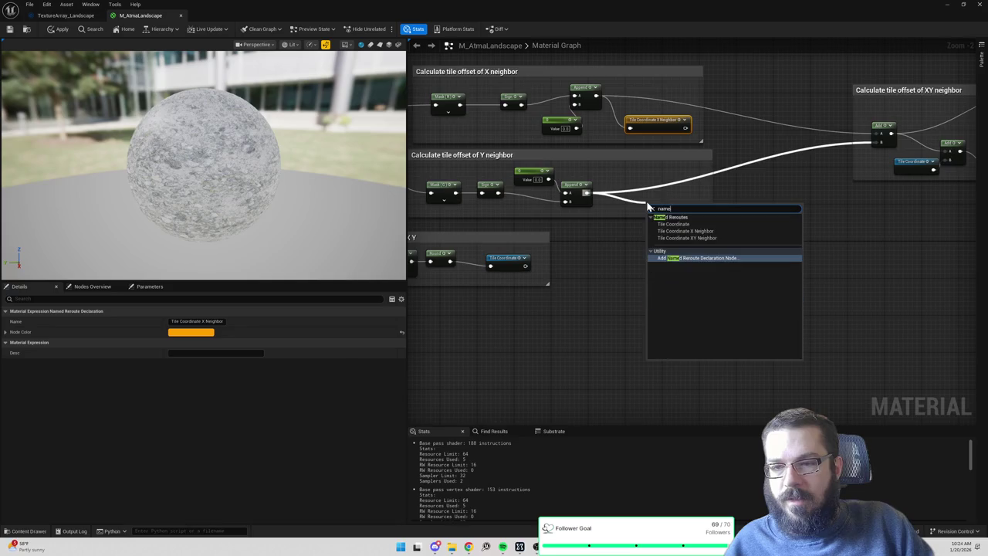
key("Return")
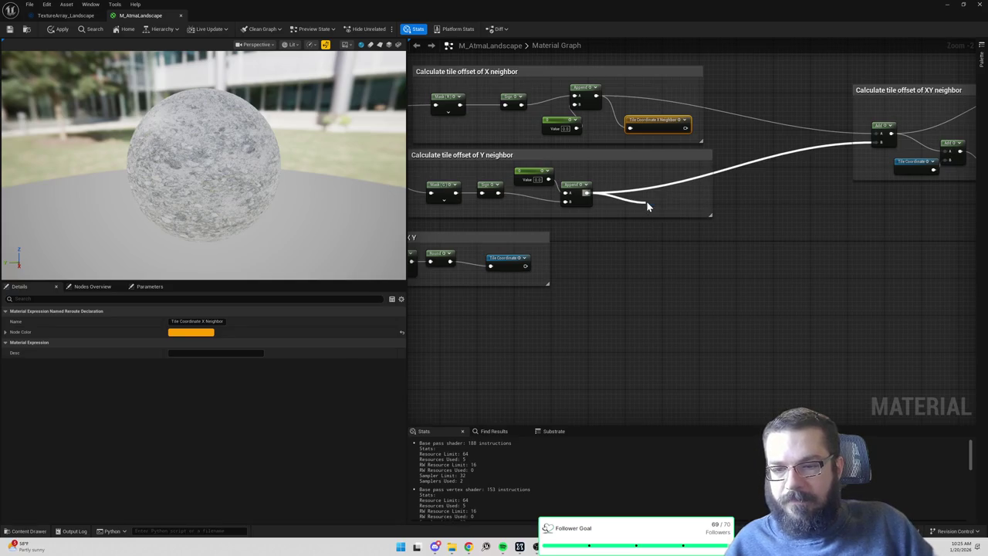
type("Tile Coordinate ")
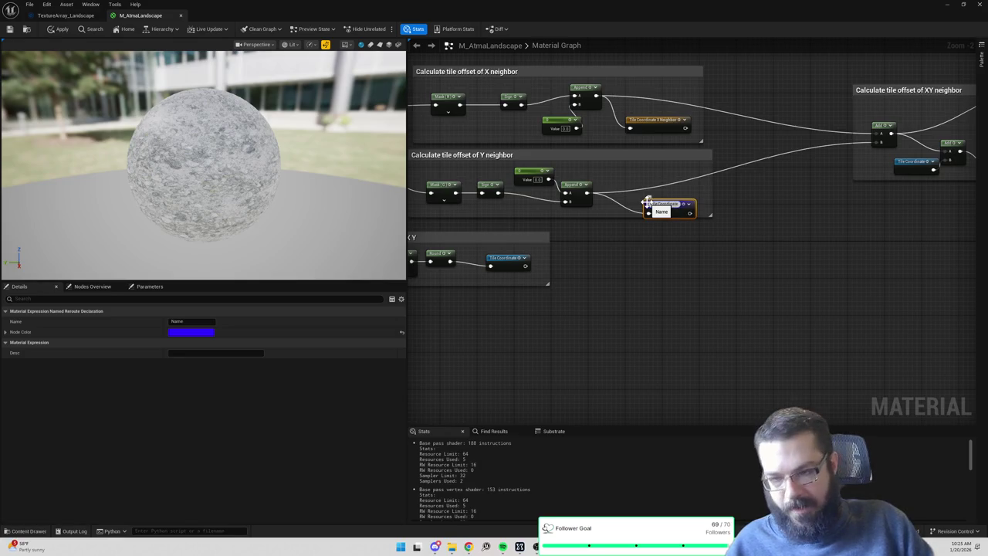
type("Y Neighbor")
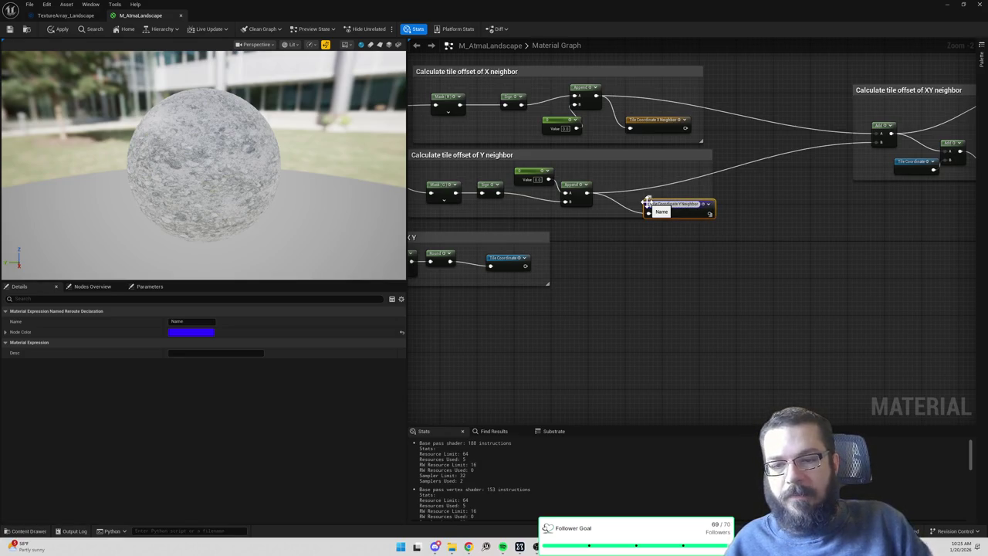
key("Return")
left_click_drag(687, 208, 673, 203)
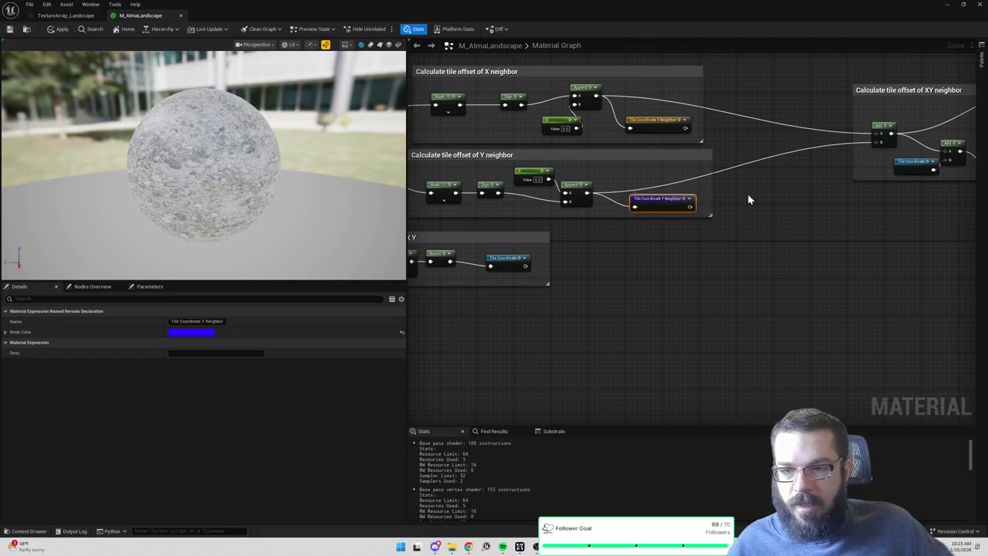
left_click_drag(740, 194, 702, 196)
Connect the X and Y neighbor reroutes to the Add node's A and B inputs.
mouse_move(645, 130)
left_mouse_down()
mouse_move(842, 138)
mouse_move(655, 209)
left_mouse_up()
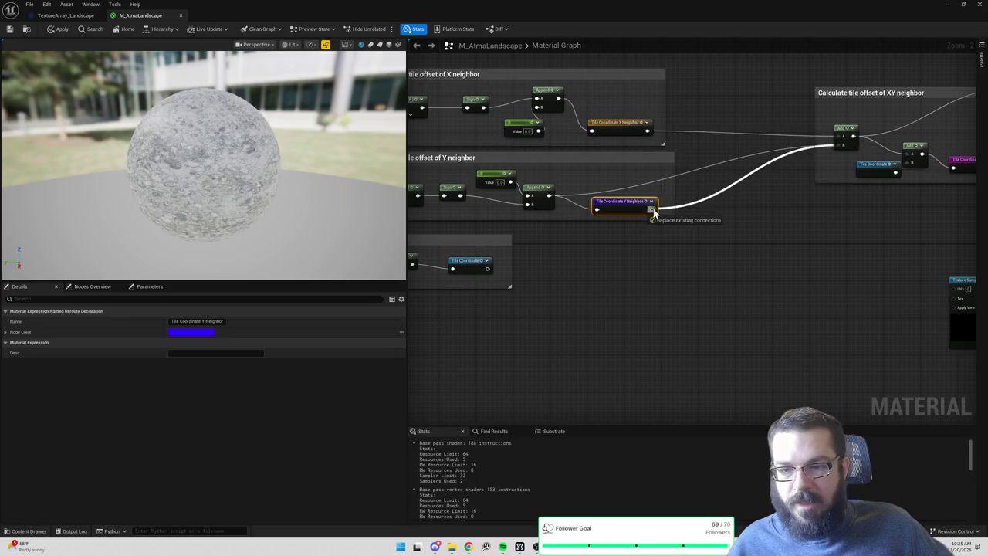
left_click_drag(884, 169, 660, 170)
left_click(838, 107)
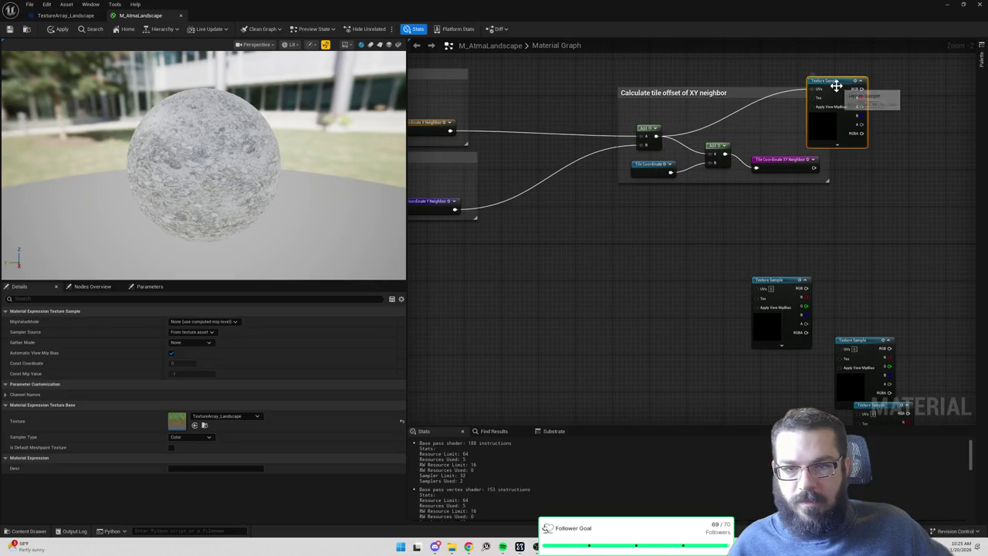
Zoom out, select all tile-offset comment groups and drag them above the texture sample nodes.
left_click(764, 160)
left_click_drag(770, 189, 910, 168)
left_click_drag(575, 219, 702, 219)
left_click_drag(911, 232, 545, 163)
left_click_drag(774, 216, 701, 190)
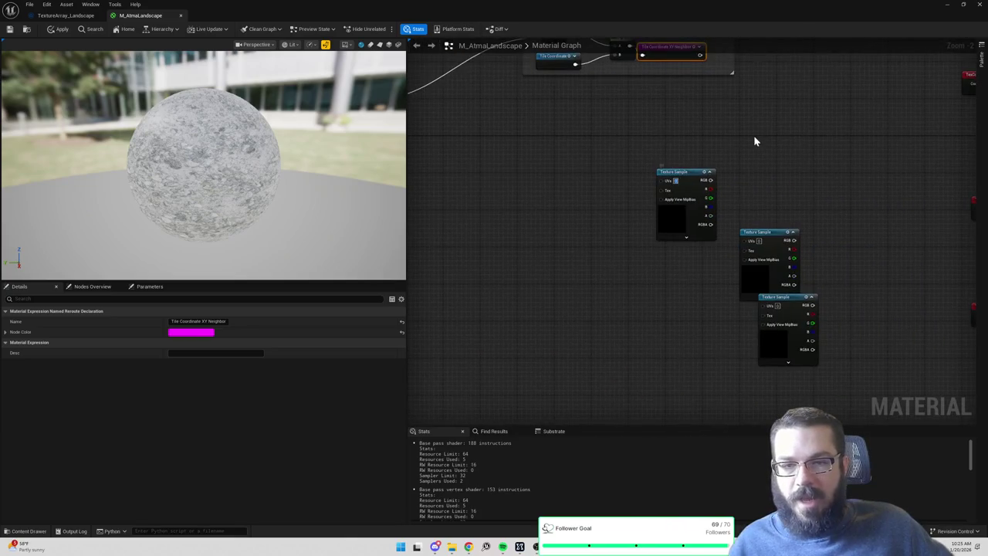
scroll(753, 139, "down", 5)
mouse_move(496, 136)
left_mouse_down()
mouse_move(862, 249)
mouse_move(834, 247)
left_mouse_up()
left_click_drag(818, 189, 734, 71)
left_click(738, 88)
scroll(703, 197, "up", 5)
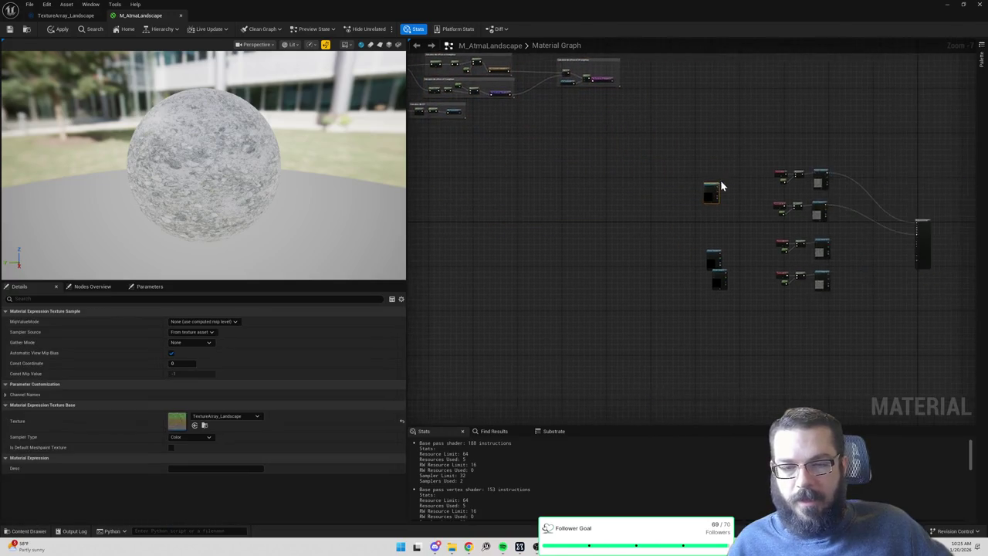
left_click_drag(695, 205, 779, 154)
Place Tile Coordinate, Tile Coordinate X Neighbor and Y Neighbor reroute usage nodes by the texture samples.
right_click(657, 155)
type("ti")
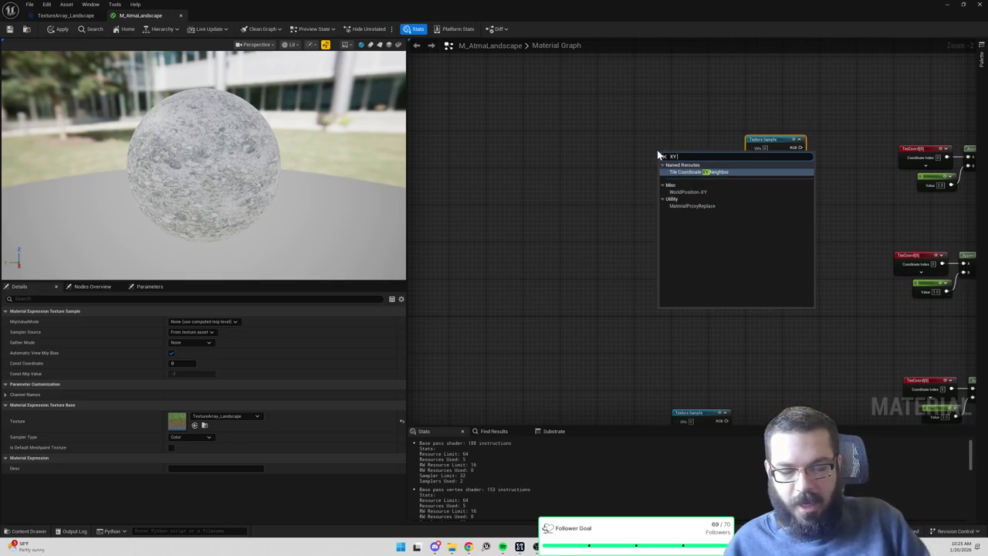
type("le coordi")
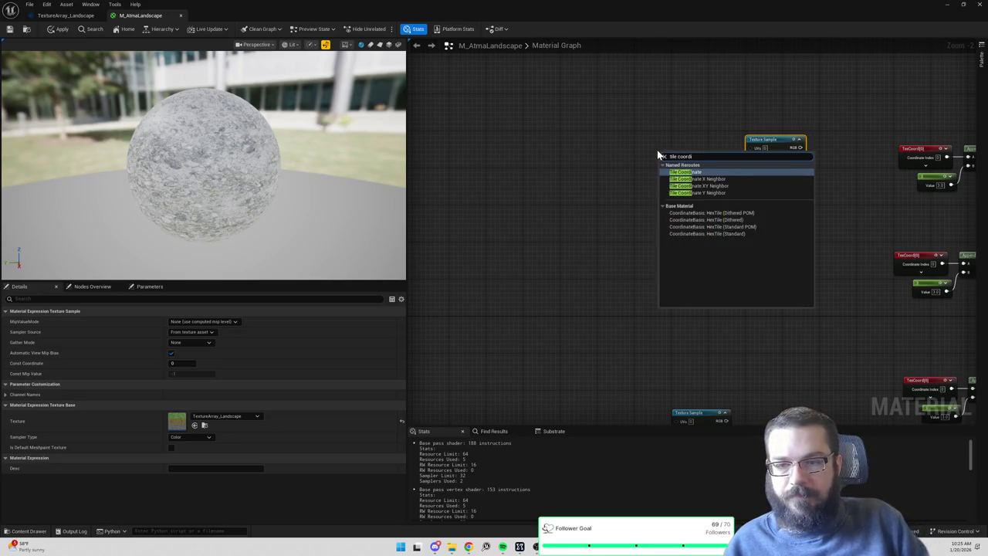
key("Return")
right_click(654, 257)
type("tile coordin")
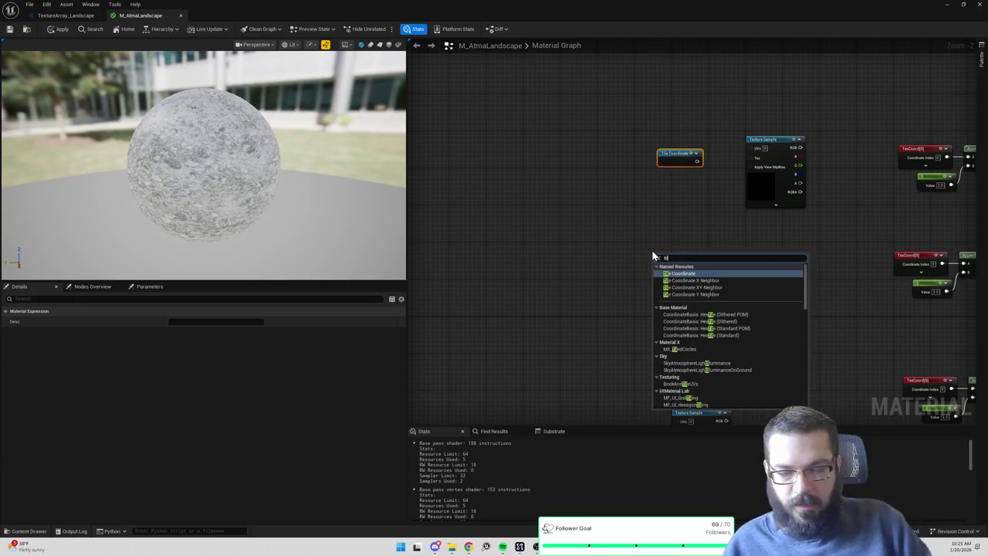
key("Return")
right_click(646, 318)
type("tile coor")
key("Down")
key("Down")
key("Down")
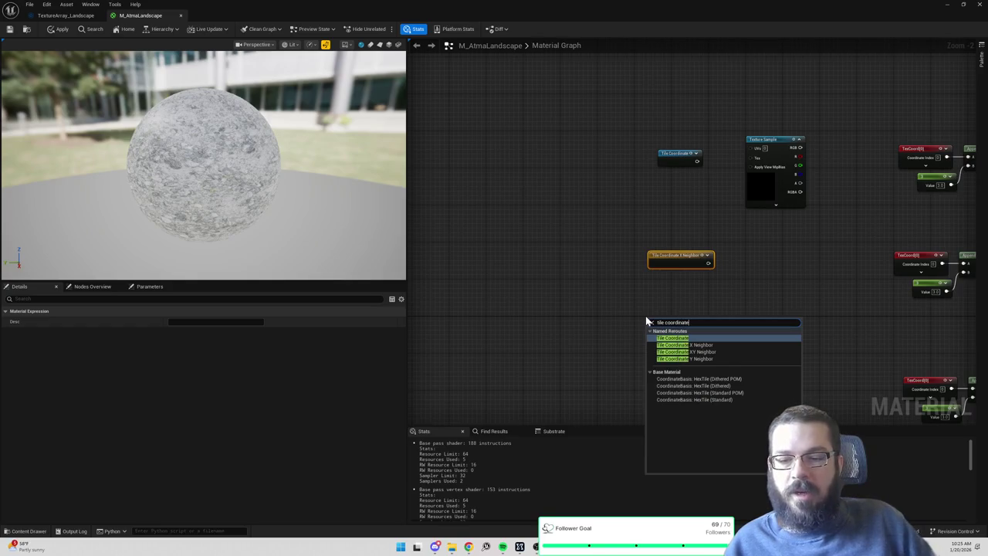
key("Return")
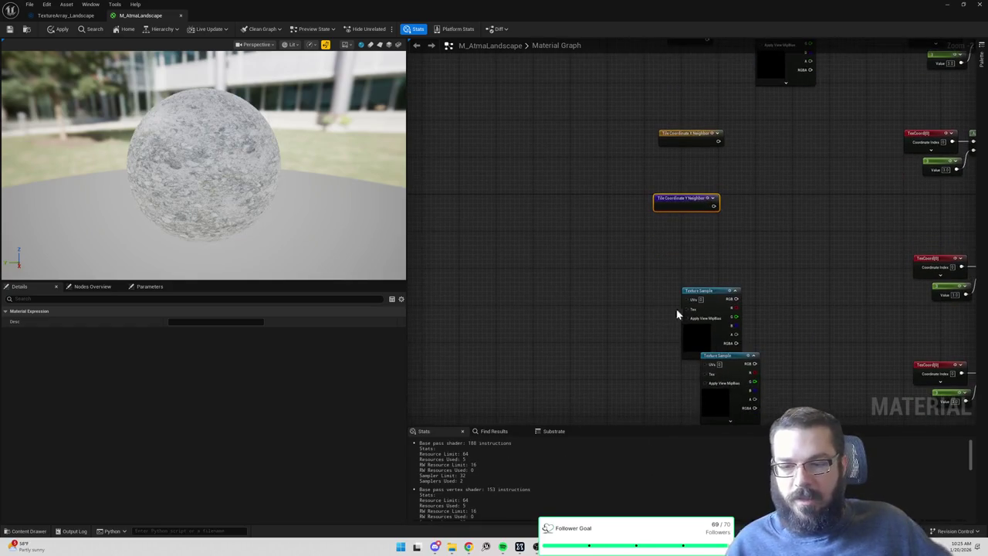
Add a Tile Coordinate XY Neighbor usage node and shift both lower texture samples up and right.
left_click(701, 309)
right_click(668, 257)
type("tile coordinate")
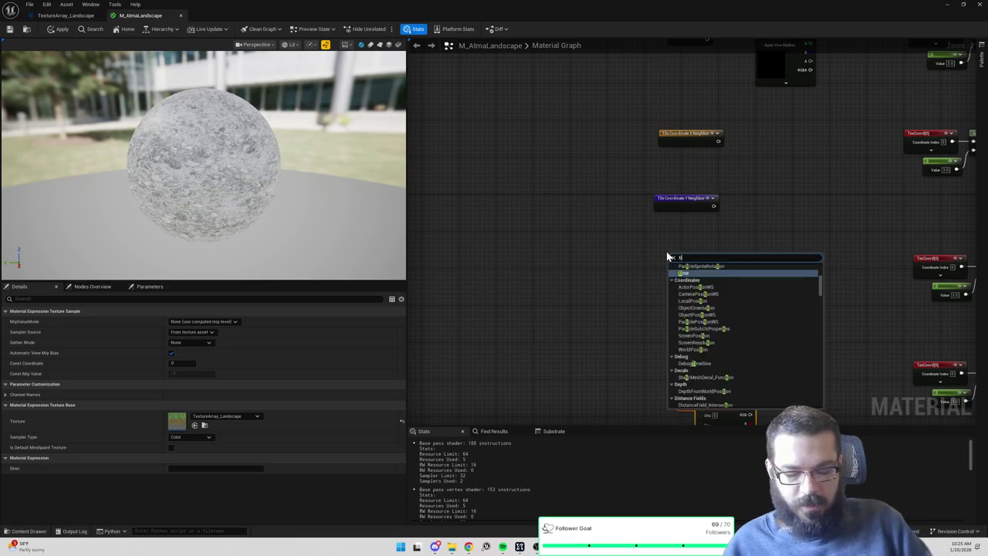
key("Down")
key("Down")
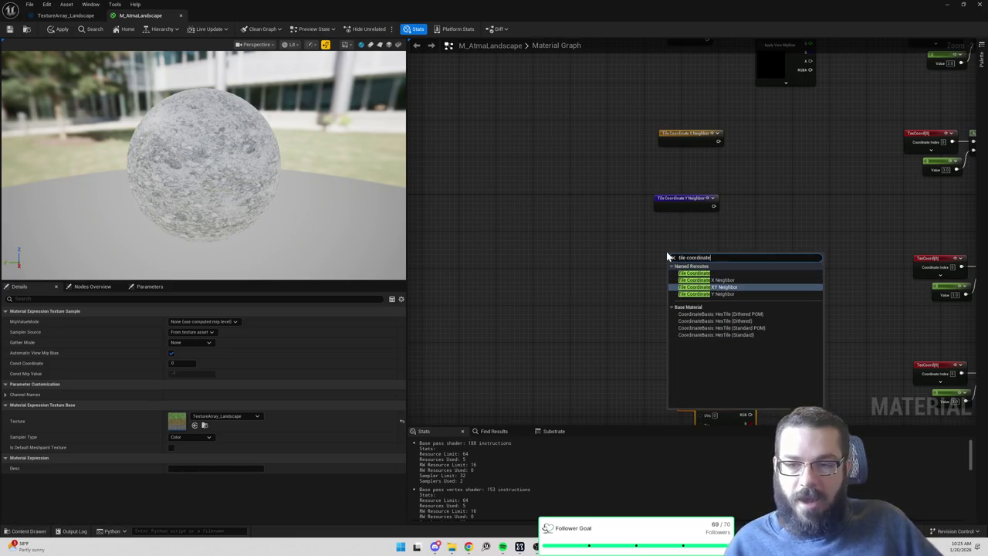
key("Return")
left_click_drag(571, 224, 677, 335)
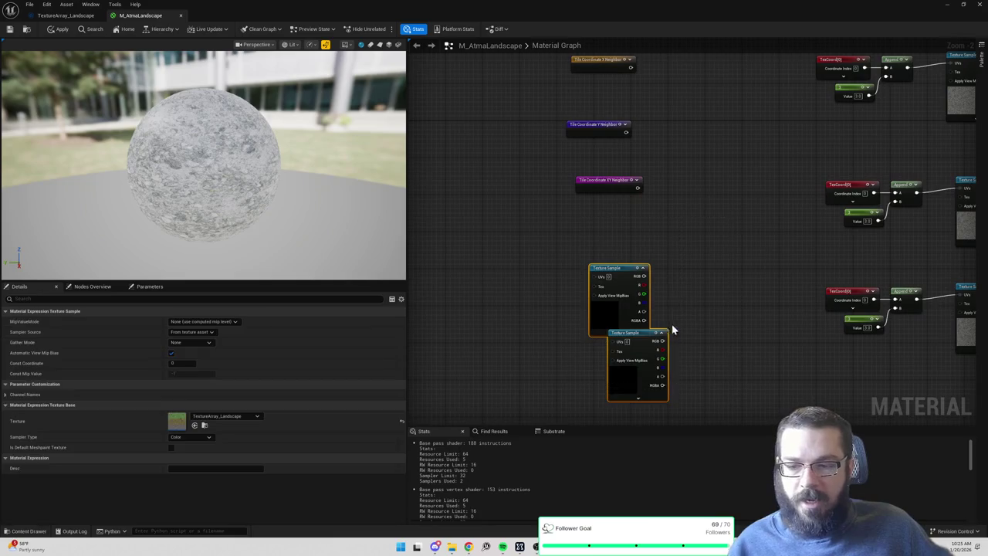
left_click_drag(600, 286, 724, 159)
key("Escape")
mouse_move(620, 273)
left_mouse_down()
mouse_move(742, 165)
mouse_move(726, 240)
left_mouse_up()
scroll(708, 210, "down", 1)
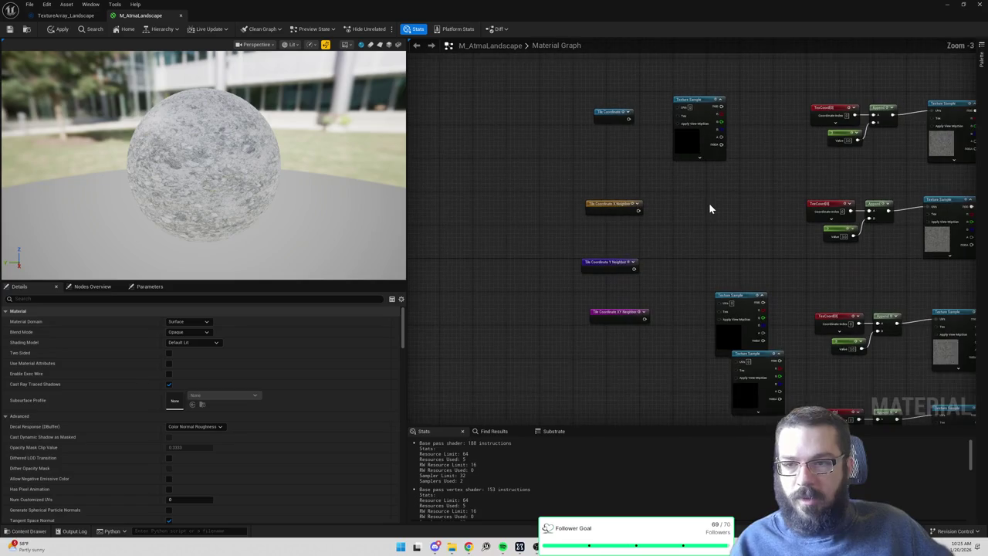
Wire the Tile Coordinate XY Neighbor node into its texture sample's UVs.
left_click(617, 313)
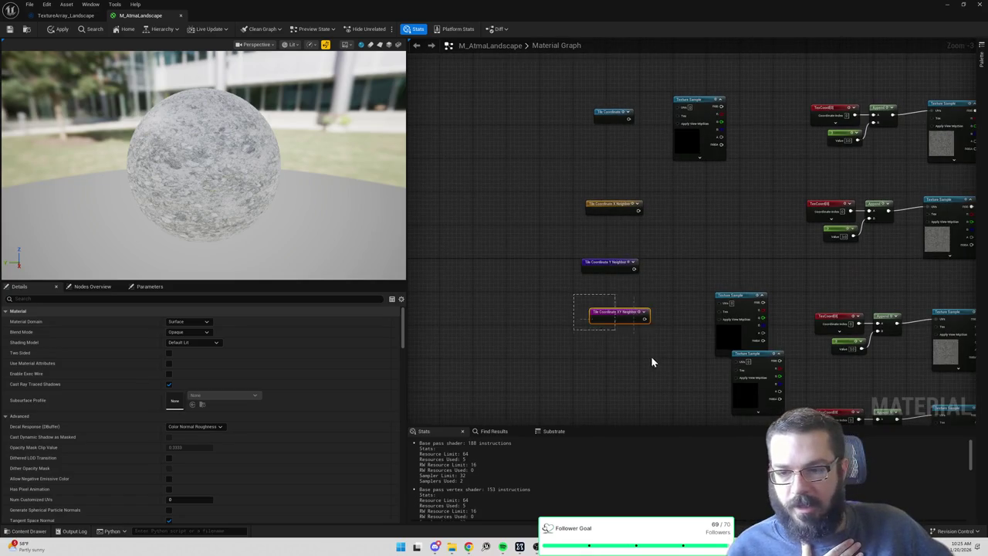
left_click_drag(620, 315, 662, 348)
left_click_drag(727, 316, 705, 346)
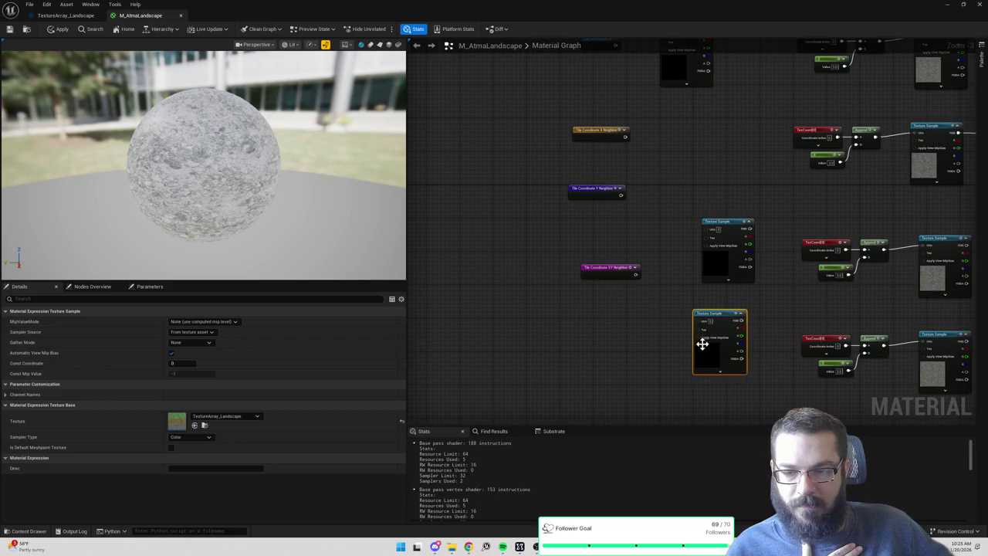
mouse_move(592, 271)
left_mouse_down()
mouse_move(593, 300)
mouse_move(699, 316)
left_mouse_up()
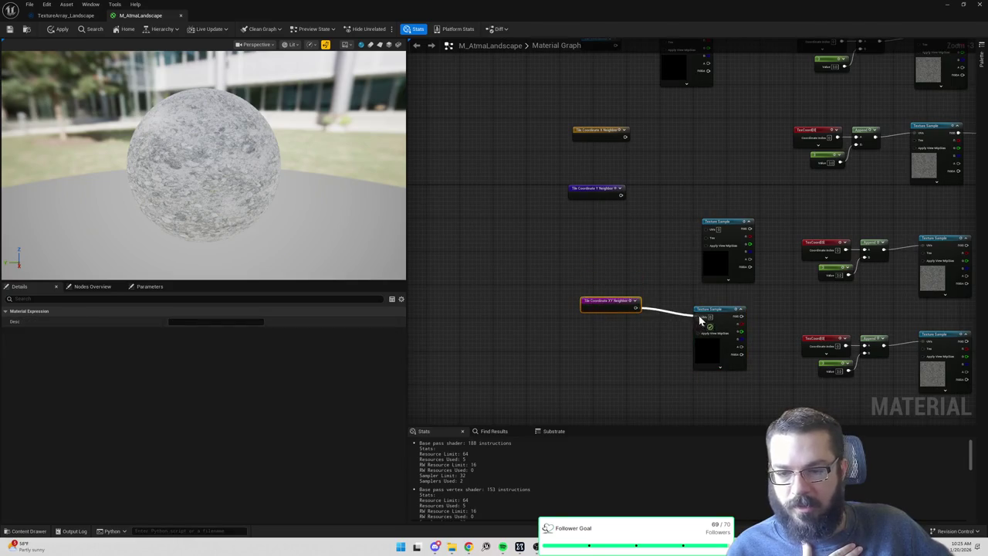
mouse_move(620, 196)
left_mouse_down()
mouse_move(705, 230)
mouse_move(688, 264)
left_mouse_up()
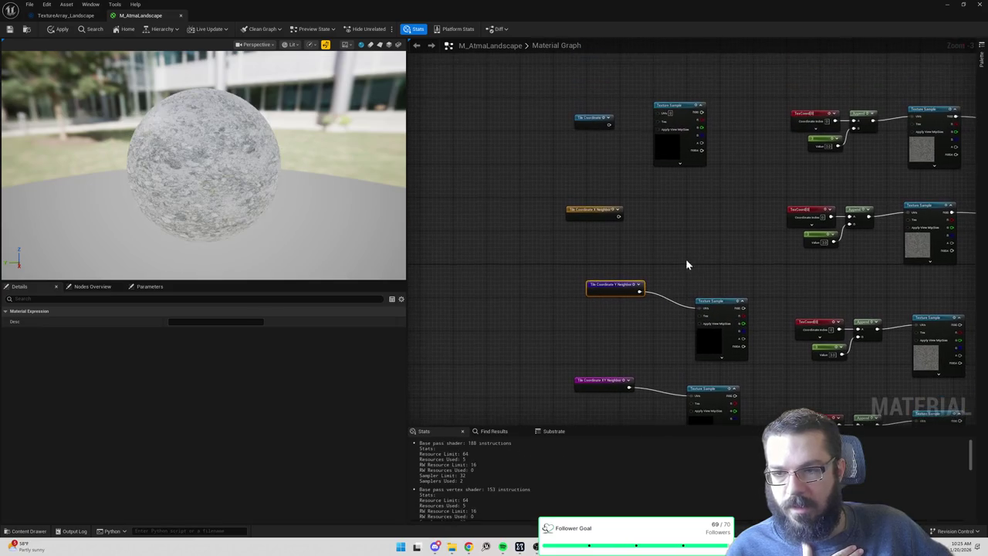
Wire X Neighbor and a duplicated sample for base Tile Coordinate into UVs, then apply.
left_click_drag(684, 147, 711, 225)
mouse_move(622, 217)
left_mouse_down()
mouse_move(703, 203)
mouse_move(700, 183)
left_mouse_up()
key("ctrl+d")
left_click_drag(711, 121, 717, 99)
left_click_drag(610, 124, 695, 92)
left_click(58, 30)
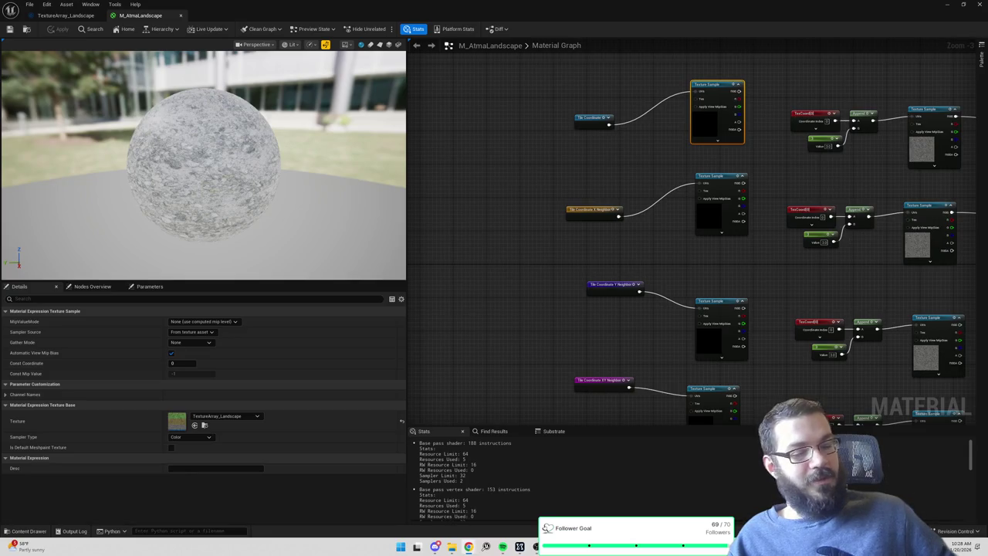
Maximize Chrome and preview several Dreadmyst screenshots for tile-map reference.
key("alt+Tab")
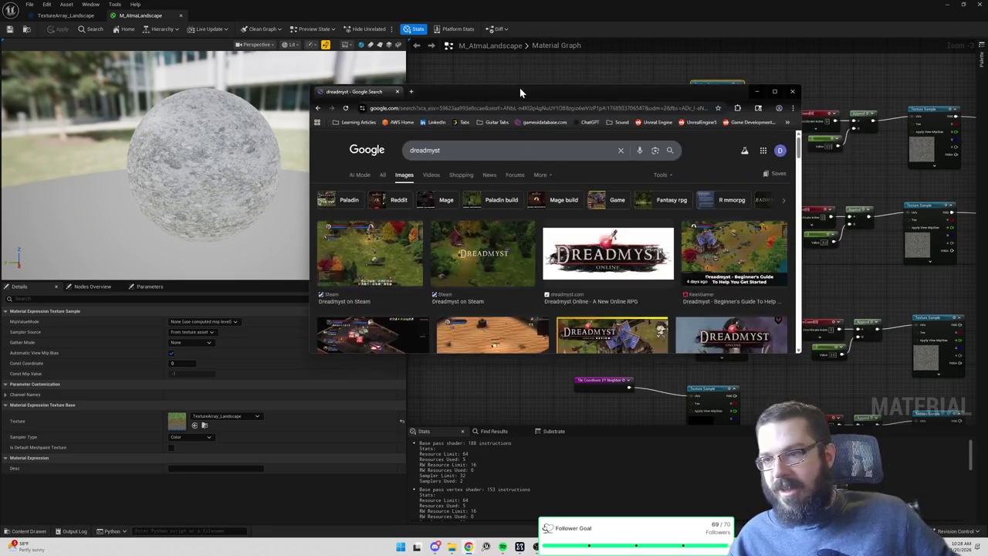
double_click(524, 91)
left_click(812, 167)
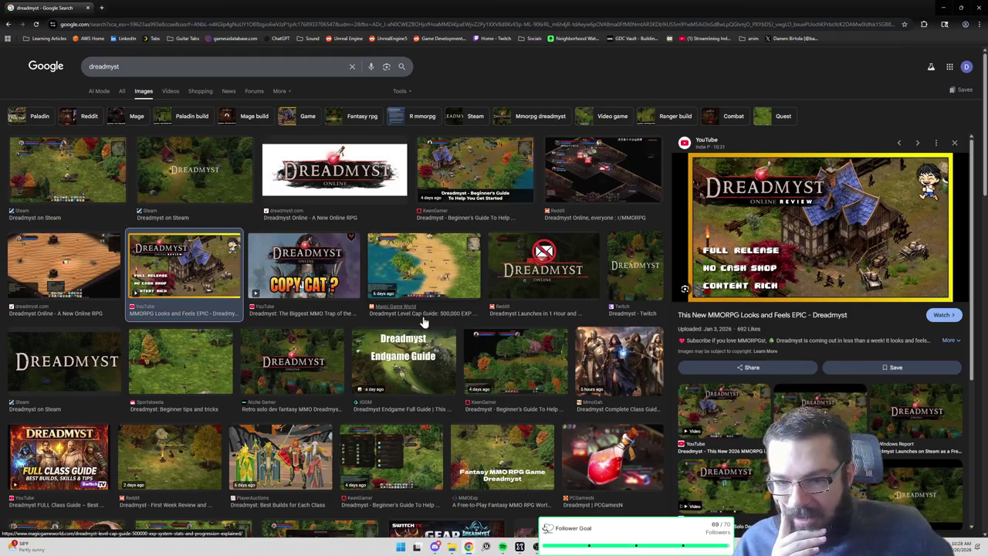
left_click(183, 363)
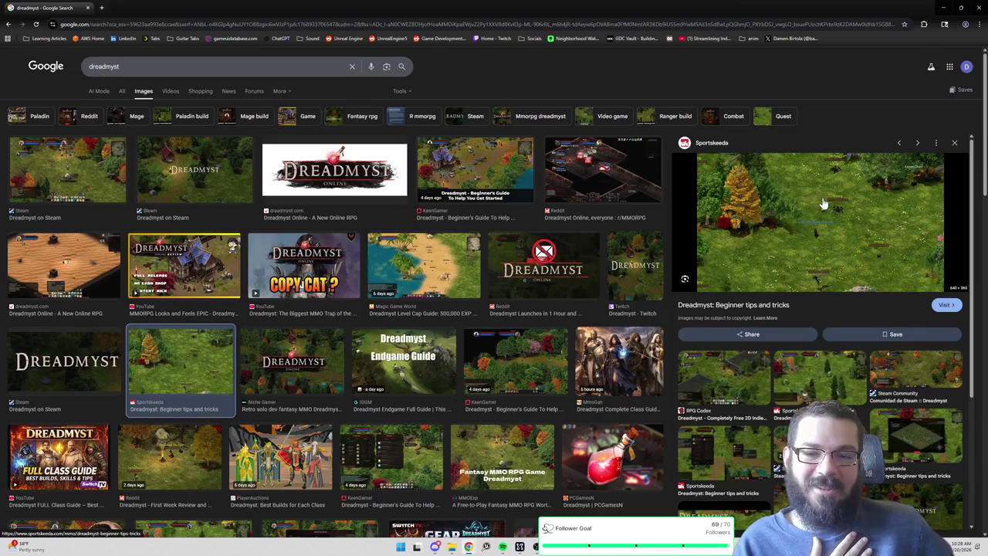
left_click(85, 185)
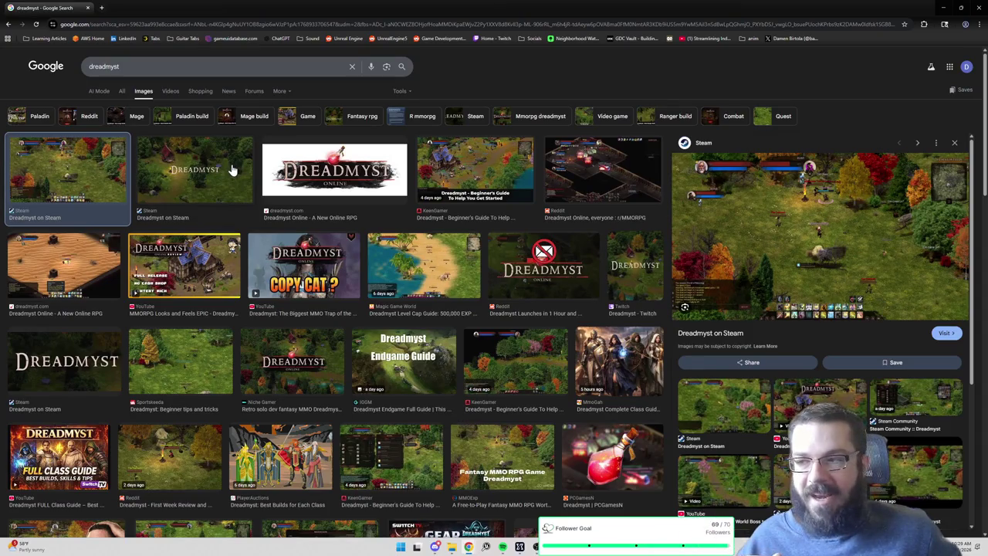
left_click(430, 255)
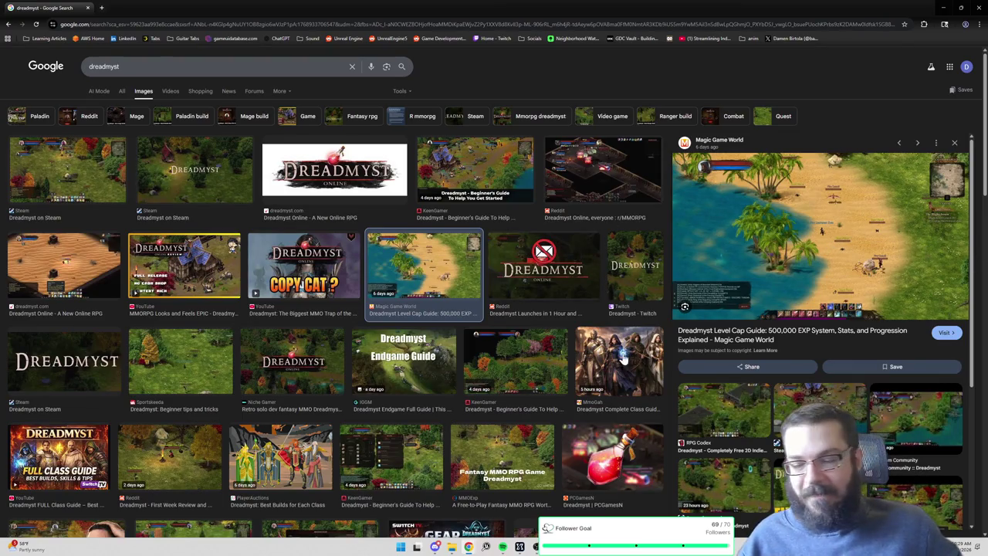
left_click(537, 368)
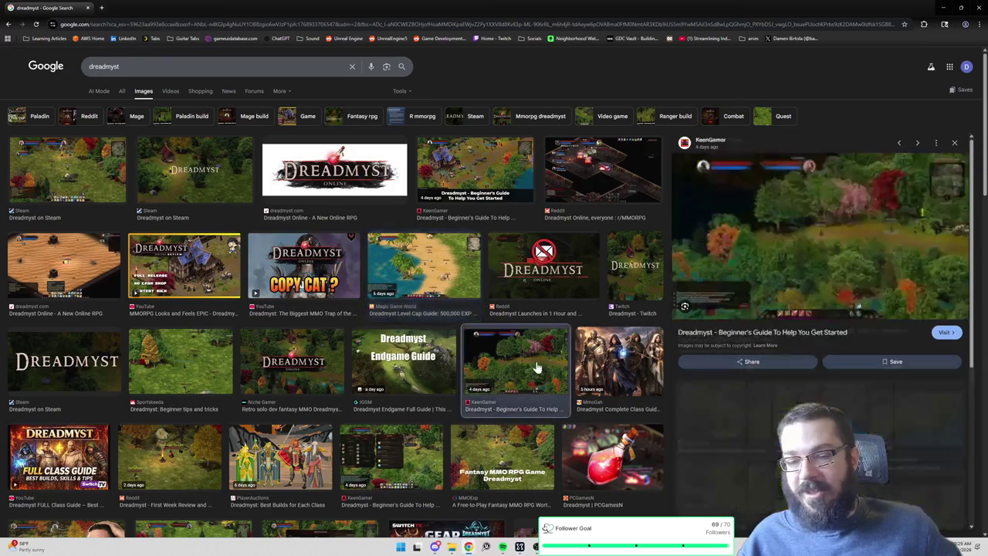
left_click(446, 278)
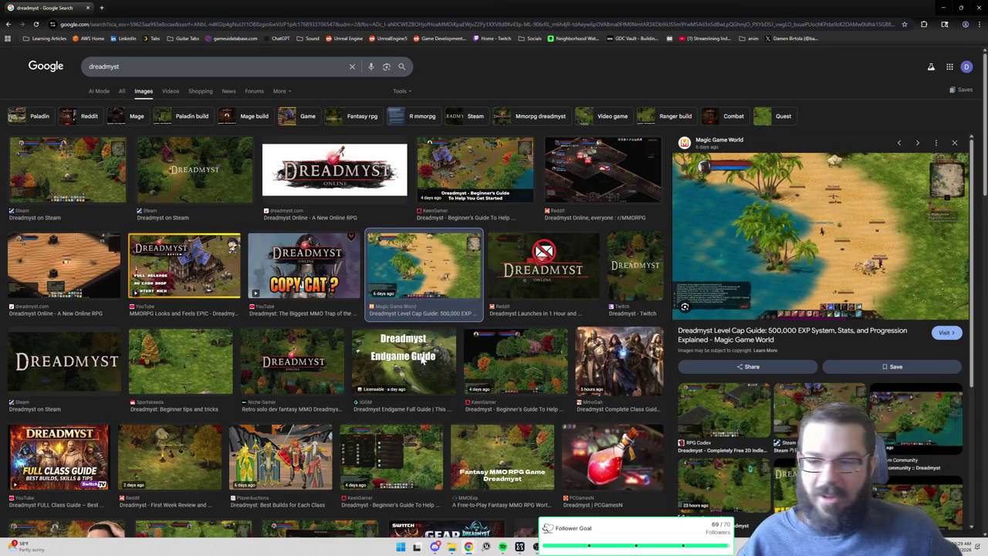
left_click(422, 361)
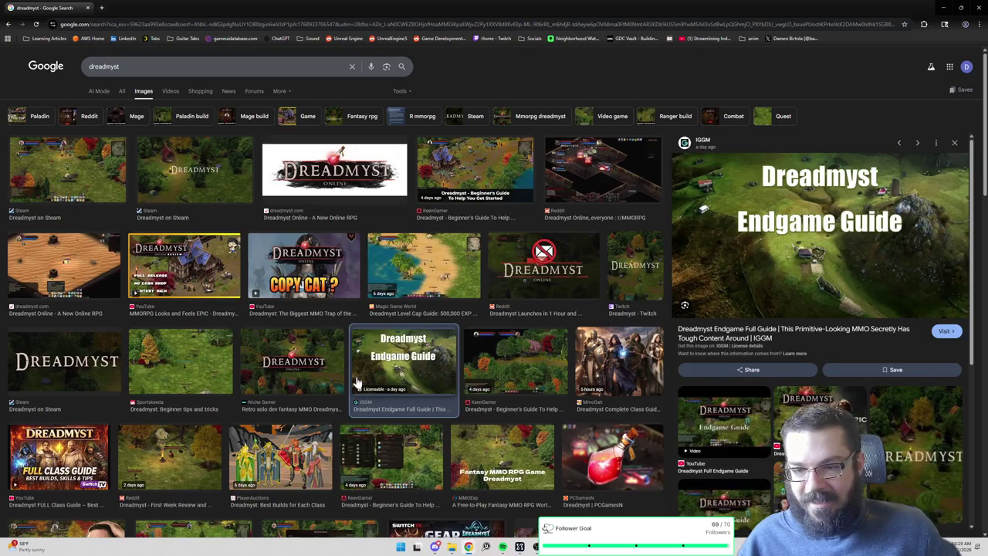
left_click(199, 369)
left_click(181, 440)
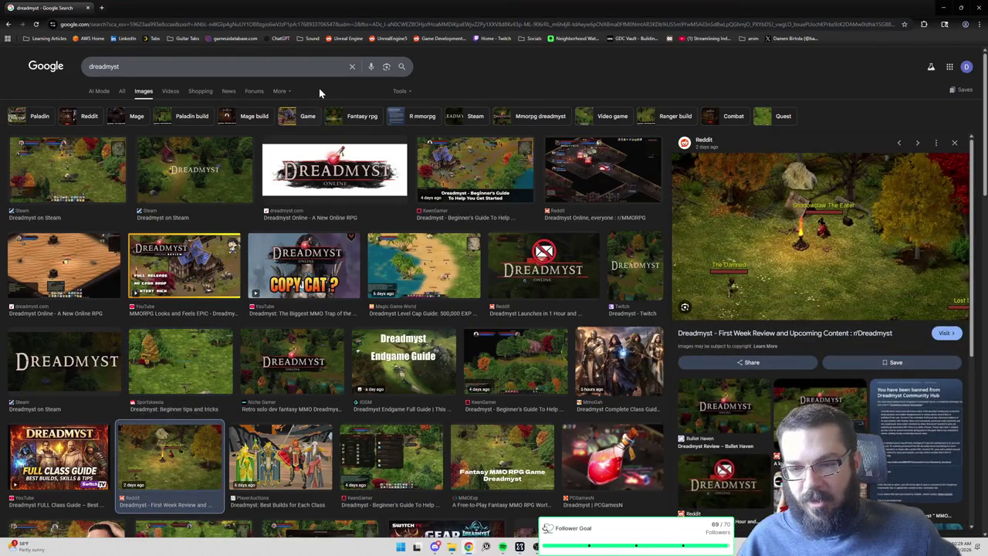
Close the browser and return to the M_AtmaLandscape material graph.
left_click(87, 7)
mouse_move(532, 263)
left_mouse_down()
mouse_move(502, 232)
mouse_move(626, 272)
mouse_move(688, 275)
left_mouse_up()
left_click(674, 245)
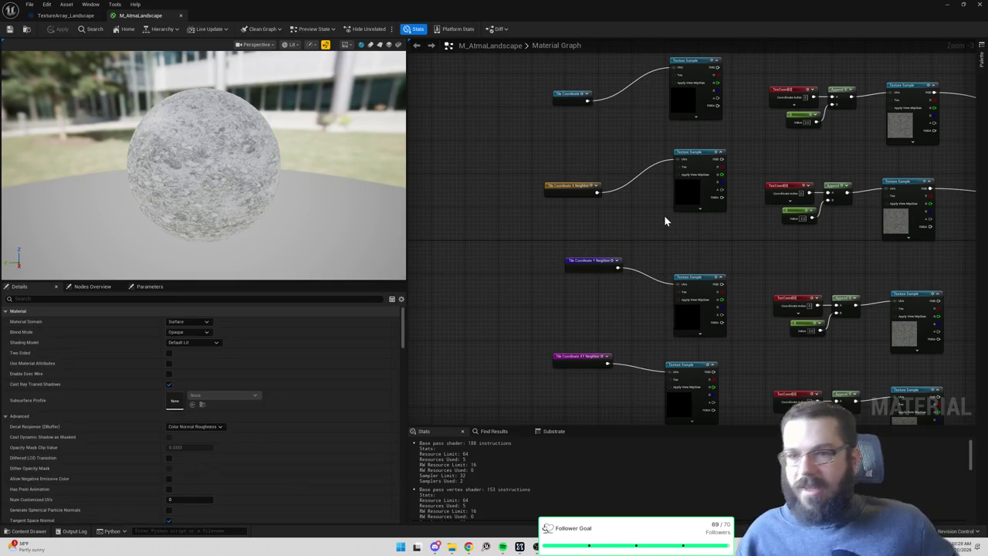
Zoom around the material graph and bring the Paint sketch to the front.
scroll(664, 215, "down", 4)
scroll(703, 152, "up", 2)
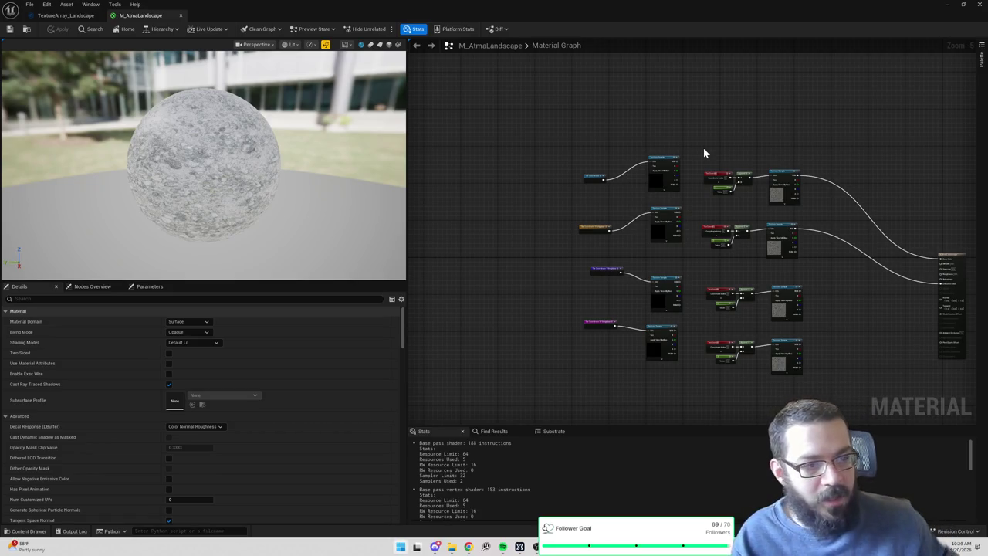
key("alt+Tab")
scroll(625, 315, "down", 3)
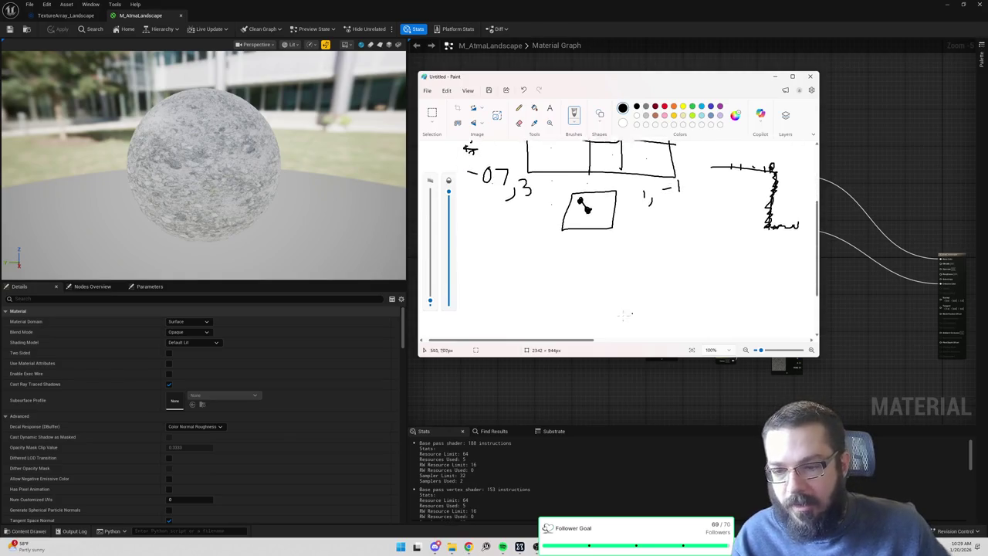
mouse_move(590, 343)
left_mouse_down()
mouse_move(599, 343)
mouse_move(573, 334)
left_mouse_up()
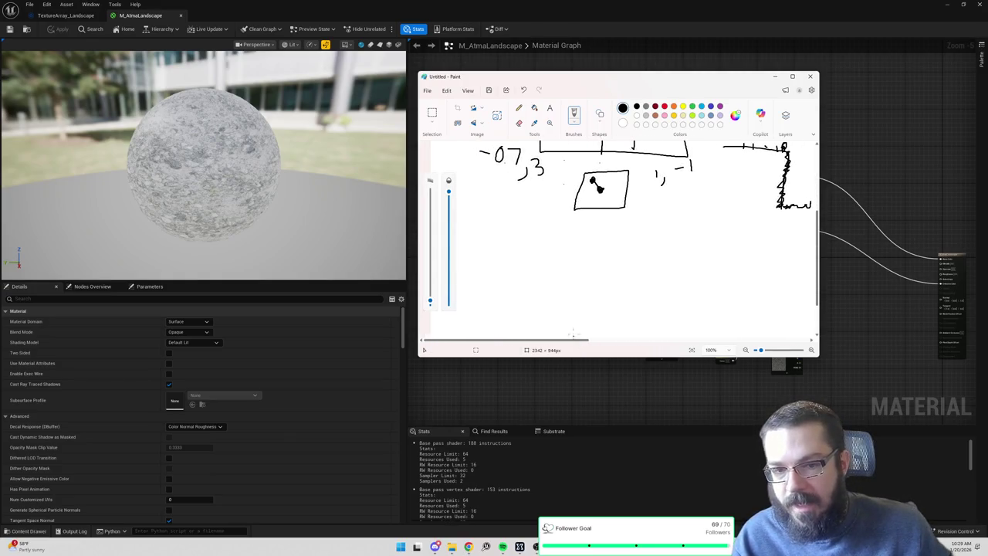
scroll(580, 232, "down", 1)
Pan the material graph, then return to Paint and draw a square on the canvas.
key("alt+Tab")
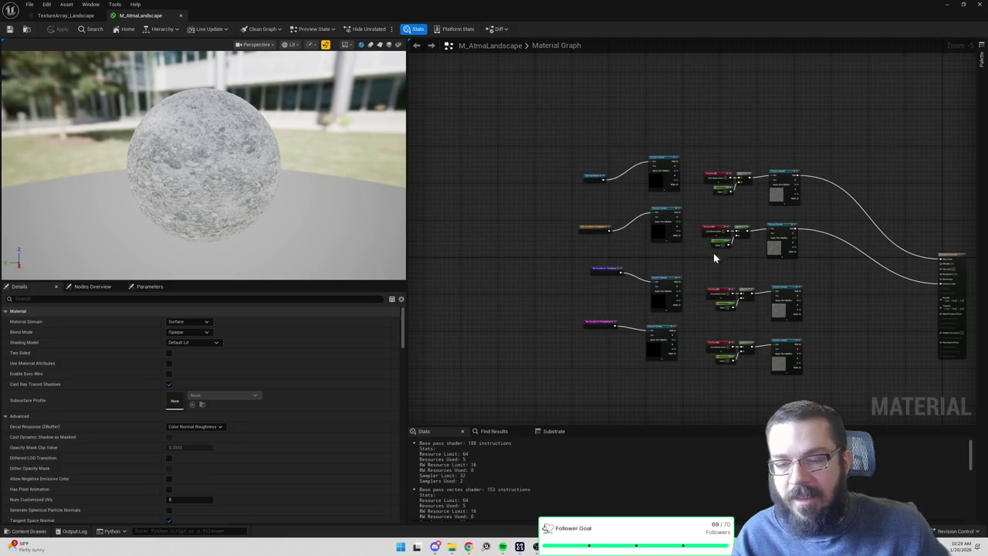
mouse_move(589, 177)
left_mouse_down()
mouse_move(765, 254)
mouse_move(614, 242)
left_mouse_up()
left_click_drag(826, 227, 768, 169)
key("alt+Tab")
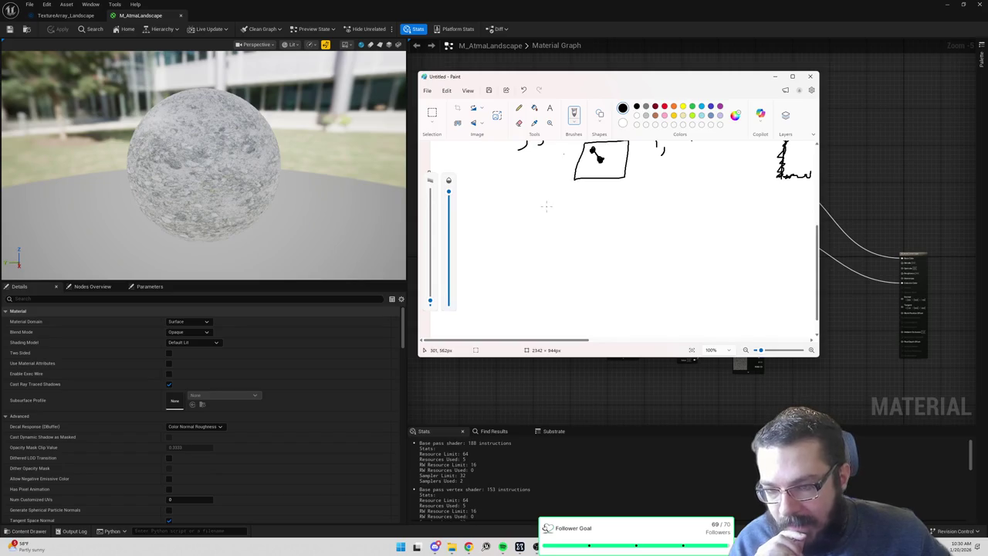
mouse_move(569, 207)
left_mouse_down()
mouse_move(561, 301)
mouse_move(704, 227)
mouse_move(590, 202)
mouse_move(622, 273)
mouse_move(616, 305)
left_mouse_up()
Divide the square into quarters labelled 4, 3, 4, 4, then minimise Paint.
left_click_drag(571, 251, 683, 261)
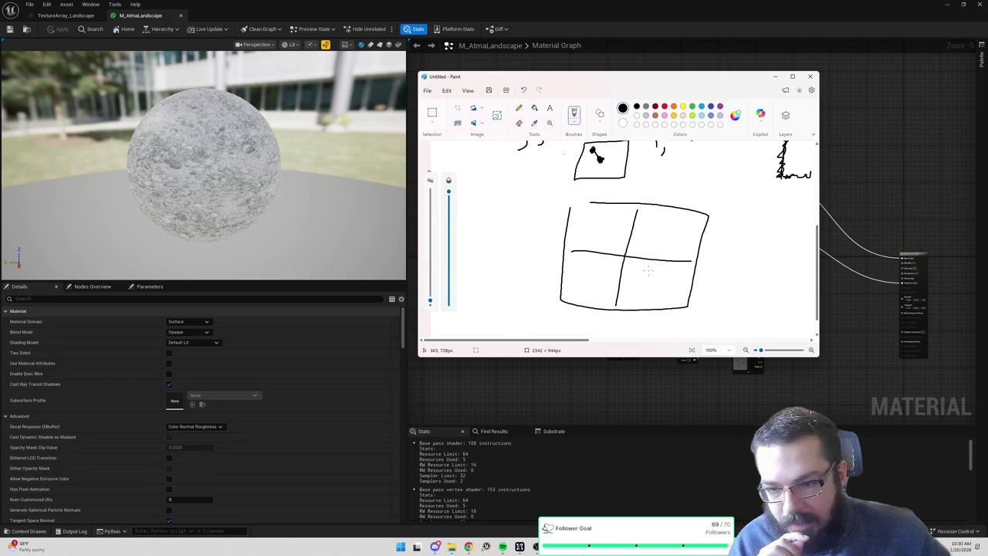
mouse_move(596, 219)
left_mouse_down()
mouse_move(603, 241)
mouse_move(663, 236)
mouse_move(651, 246)
left_mouse_up()
mouse_move(586, 265)
left_mouse_down()
mouse_move(586, 282)
mouse_move(602, 279)
left_mouse_up()
left_click_drag(597, 269, 593, 300)
mouse_move(648, 272)
left_mouse_down()
mouse_move(663, 287)
mouse_move(654, 304)
left_mouse_up()
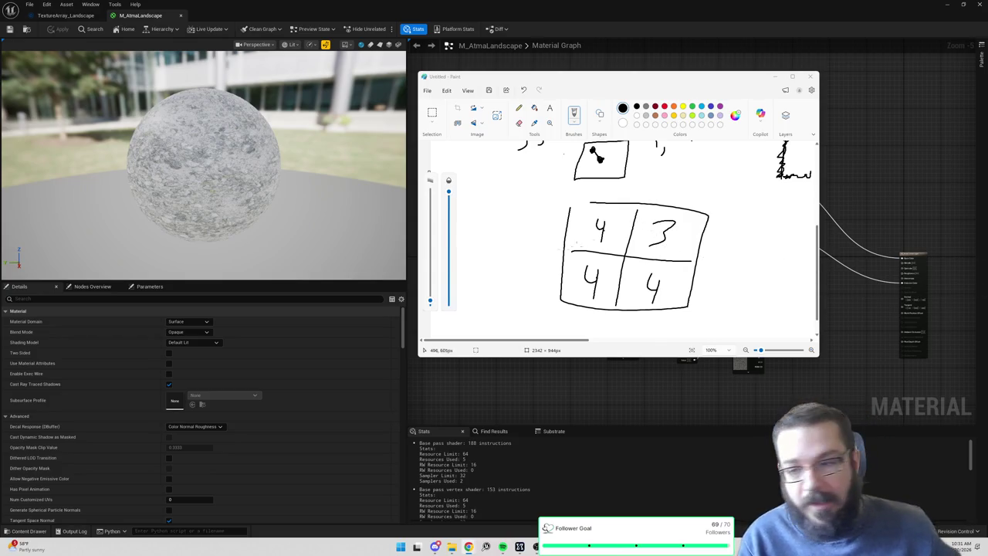
left_click(775, 77)
mouse_move(775, 77)
left_mouse_down()
mouse_move(686, 139)
mouse_move(587, 121)
mouse_move(661, 296)
mouse_move(619, 378)
left_mouse_up()
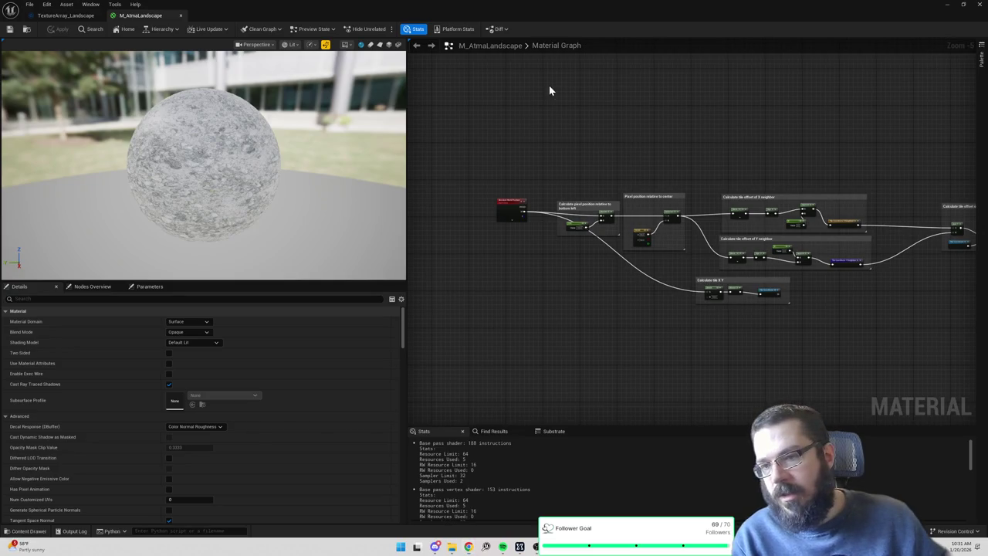
Create a Render Target named T_LandscapeTileMap in the Landscape content folder.
key("ctrl+space")
right_click(184, 397)
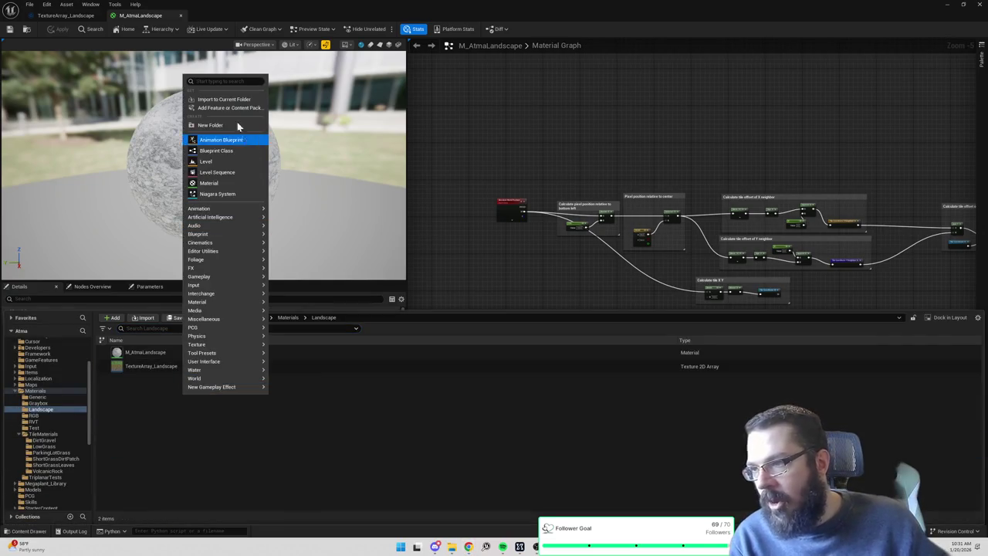
type("render")
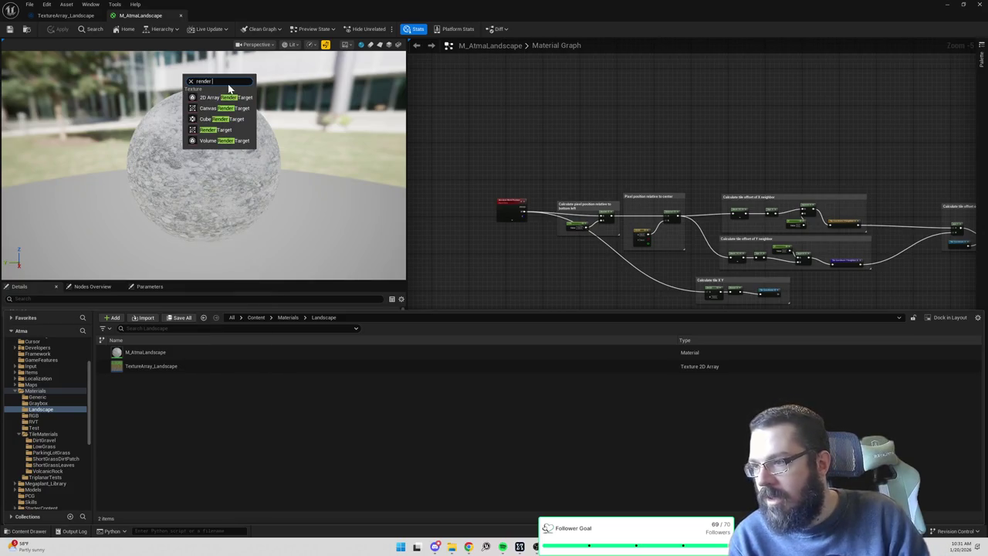
left_click(224, 130)
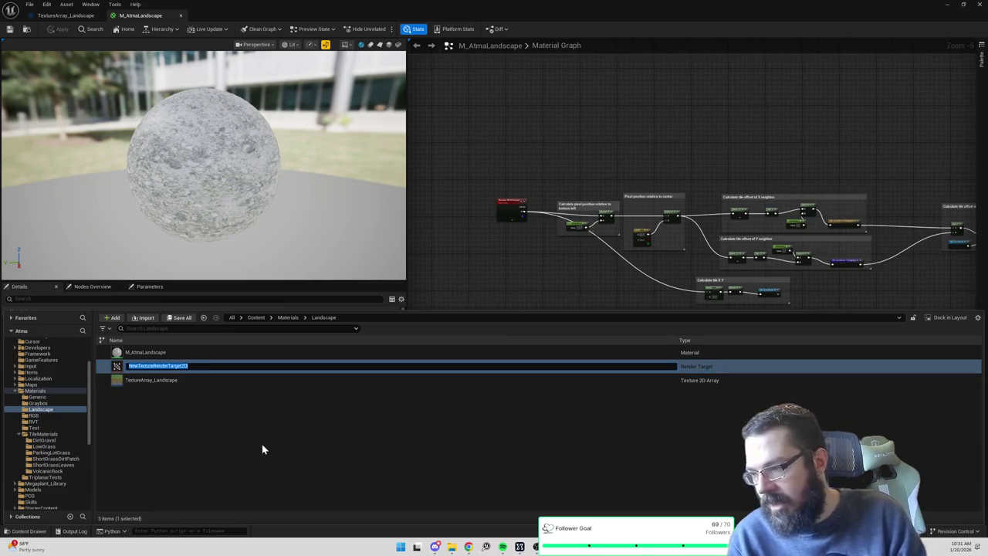
type("T_LandscapeT")
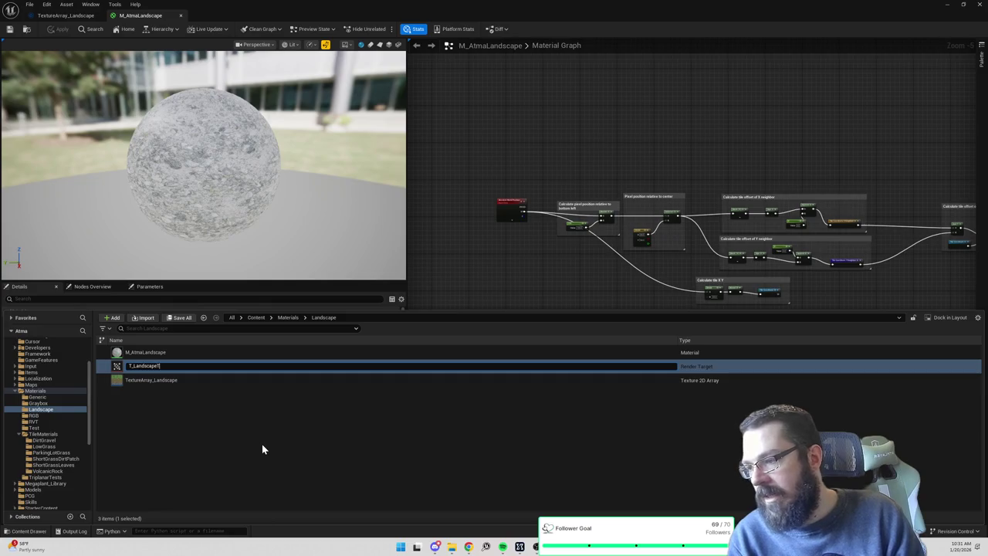
type("ileMap")
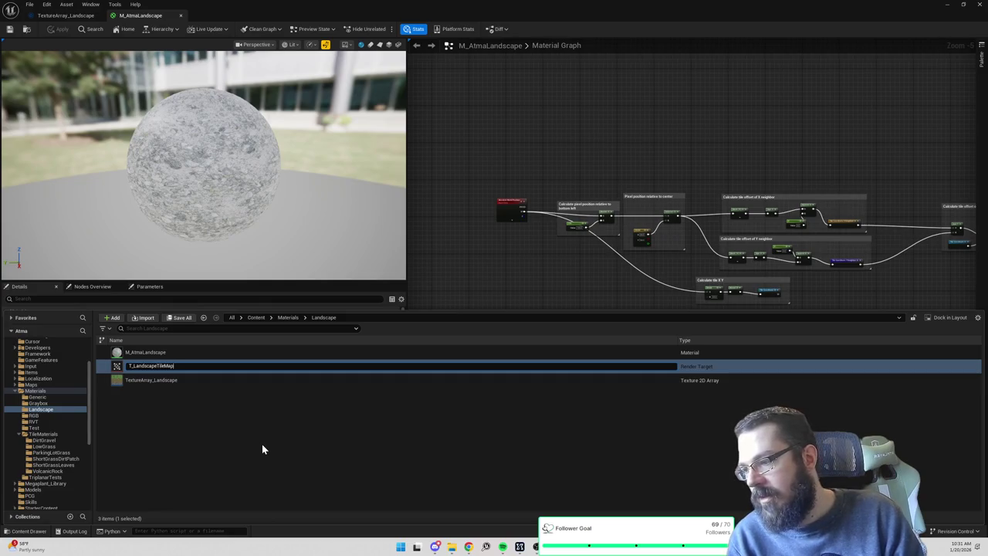
key("Return")
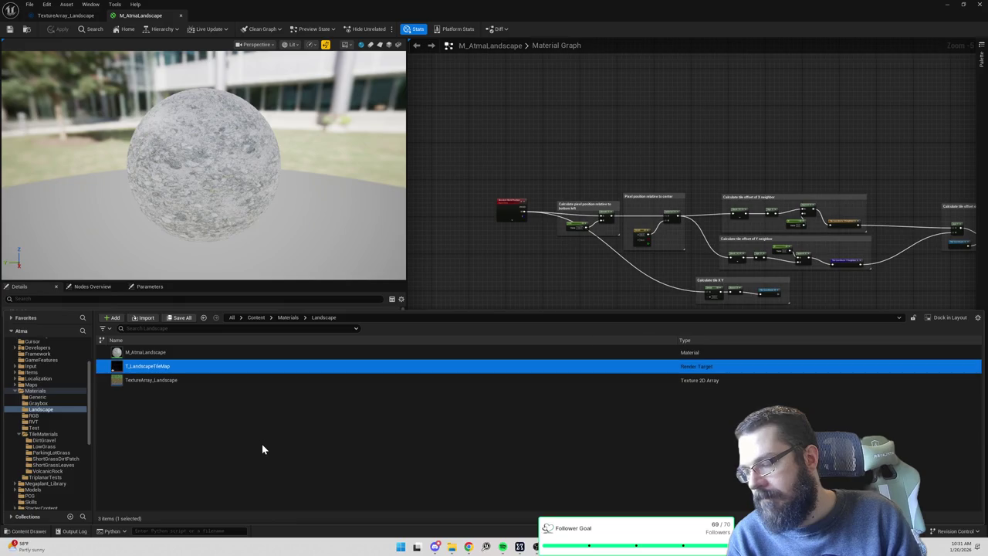
Open T_LandscapeTileMap and set Size X and Size Y to 128.
double_click(173, 369)
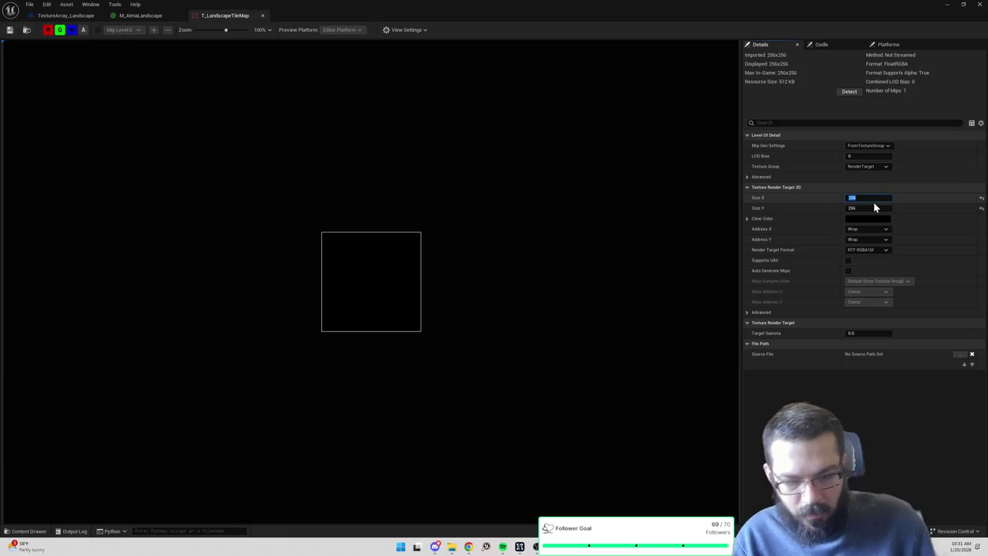
key("Tab")
type("128")
key("Return")
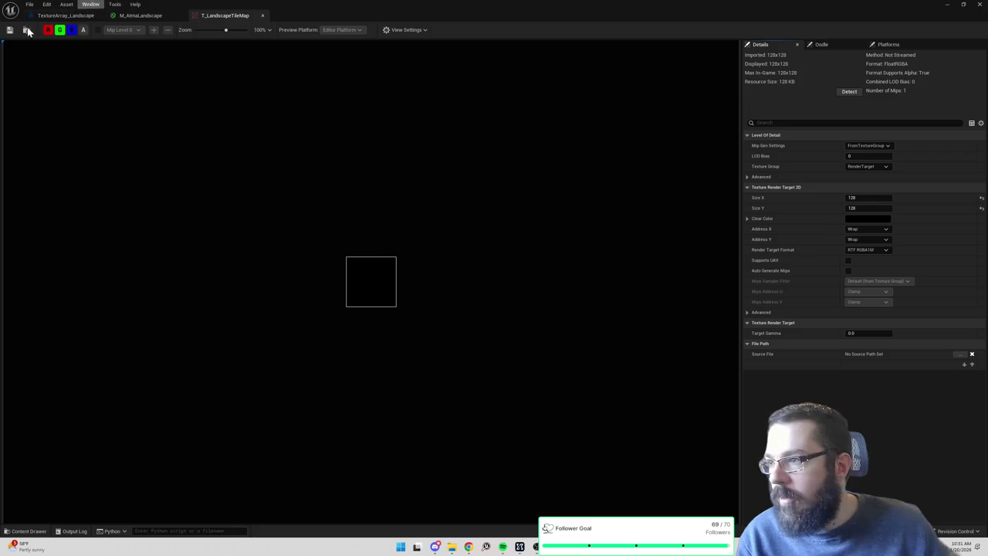
left_click(536, 546)
left_click(466, 183)
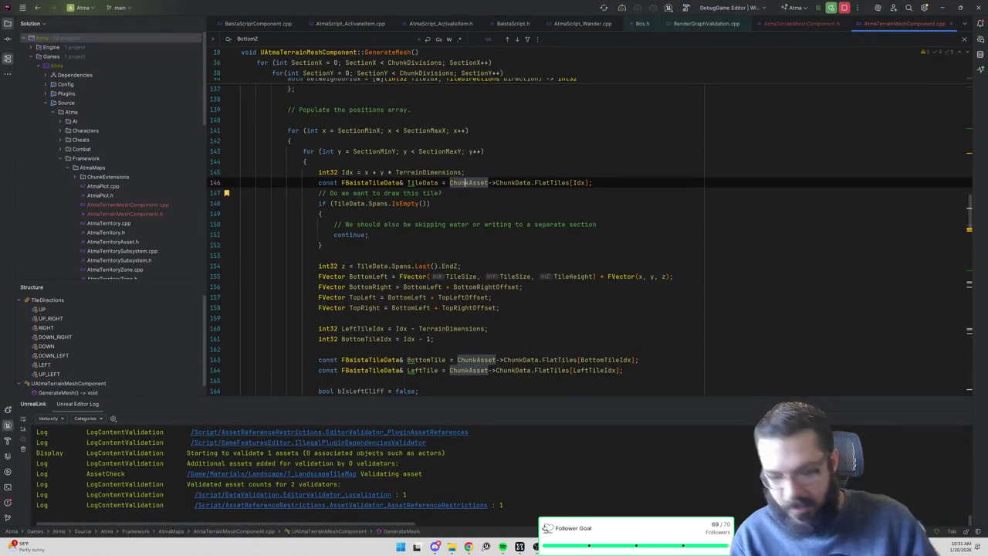
In the header, add UPROPERTY(BlueprintReadOnly, EditAnywhere) after the TileChunkAsset declaration.
scroll(494, 247, "up", 10)
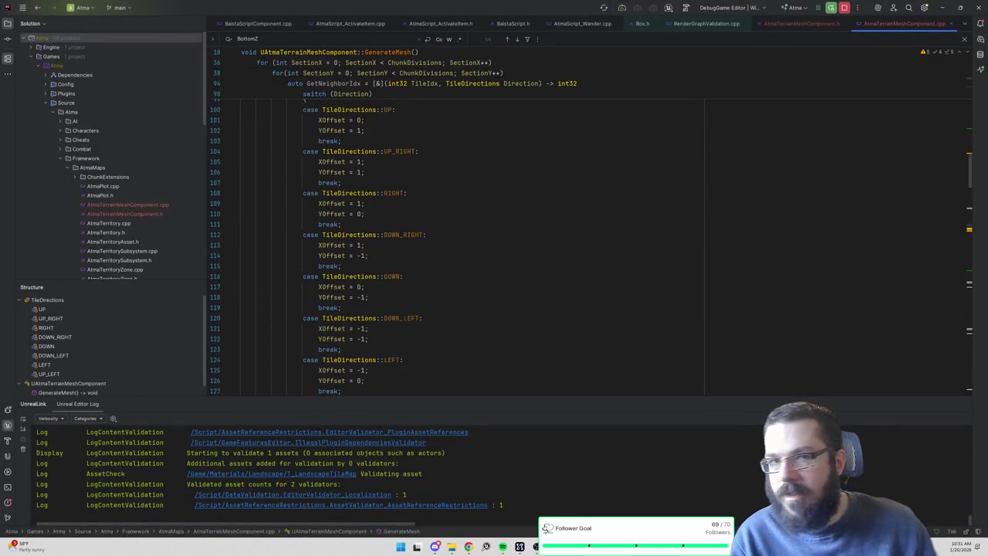
left_click(364, 244)
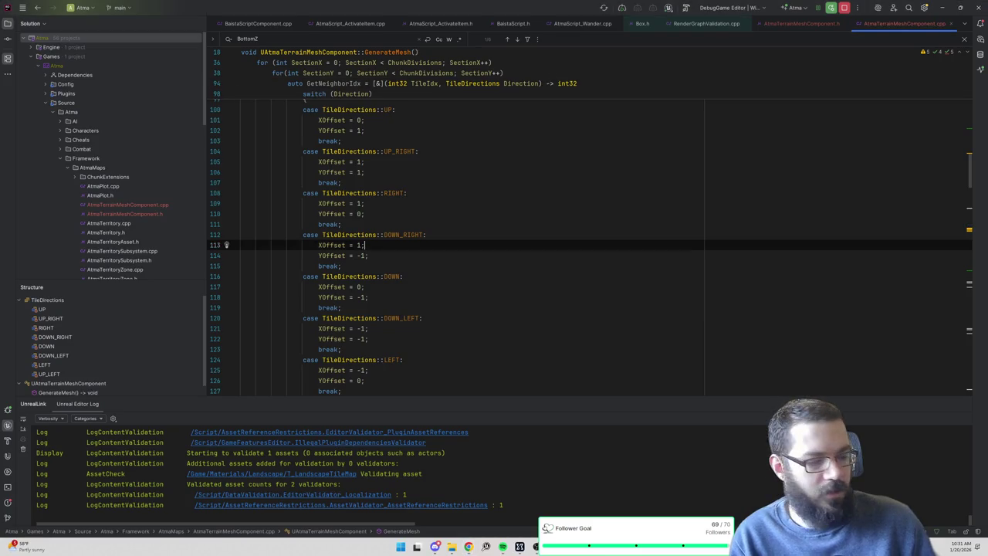
key("ctrl+alt+Home")
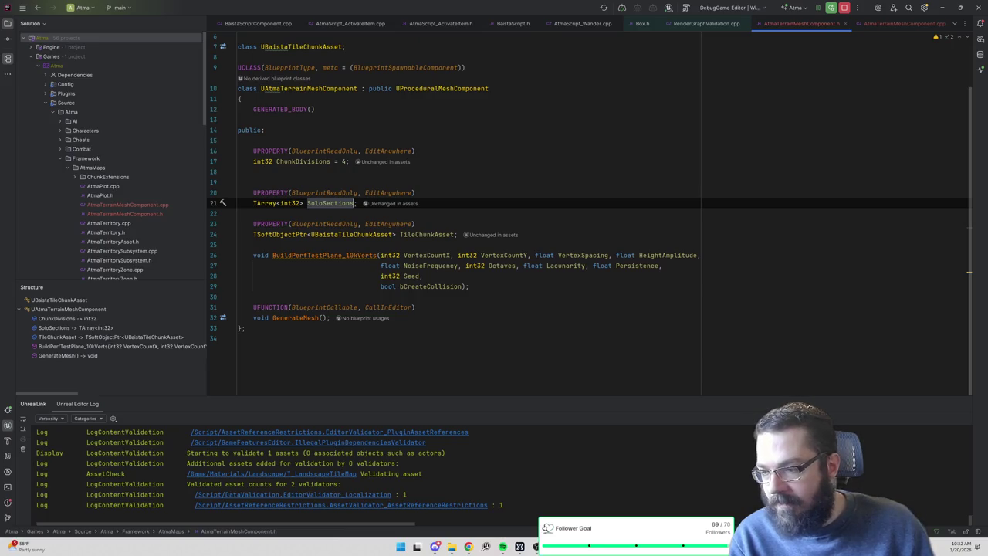
left_click(531, 235)
key("Return")
key("Return")
type("UPROPERTY(BlueprintRea")
key("Return")
type(", EditAnywhere")
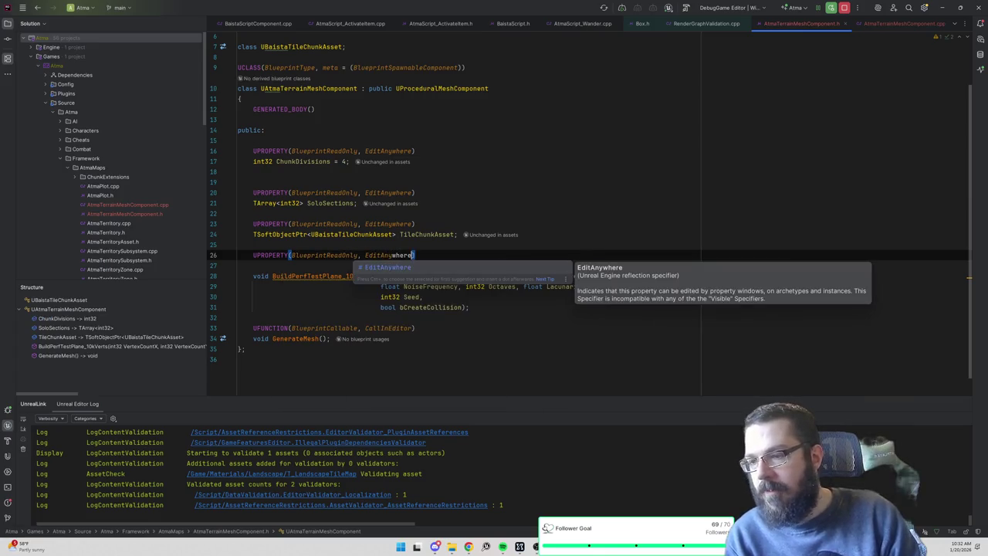
type(")")
key("Return")
Declare TSoftObjectPtr<UTextureRenderTarget2D> TileMapRenderTarget; beneath the macro.
type("SoftObject")
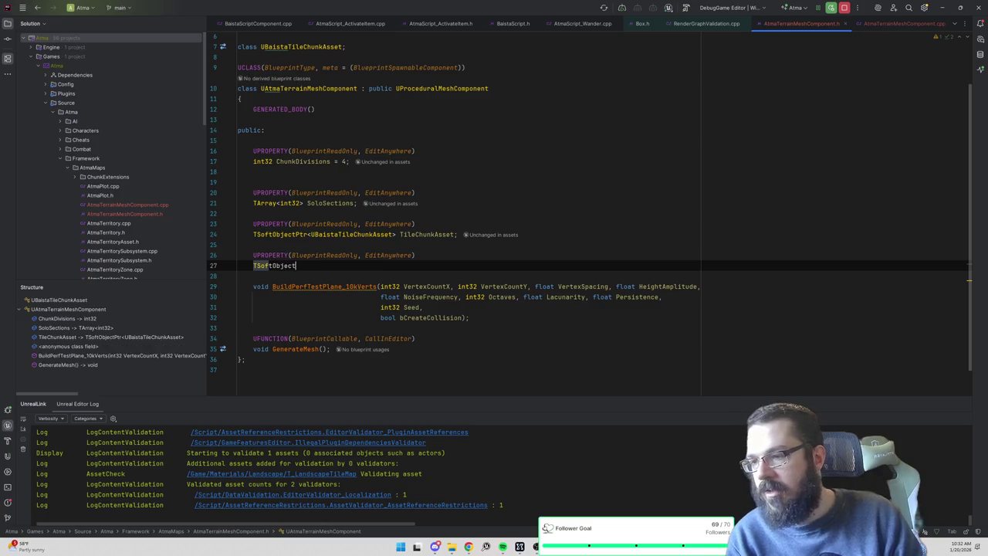
type("Ptr<URender")
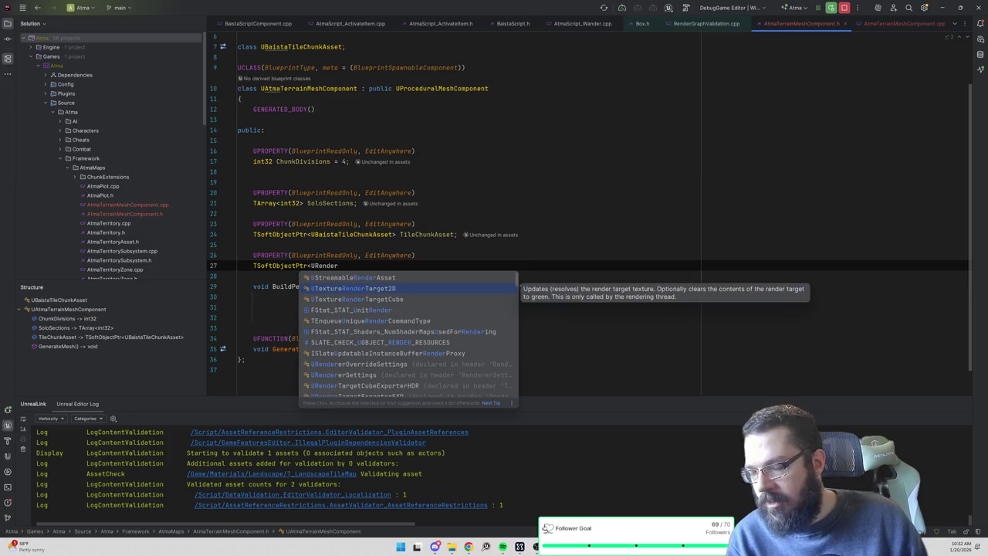
key("Return")
type("Ti")
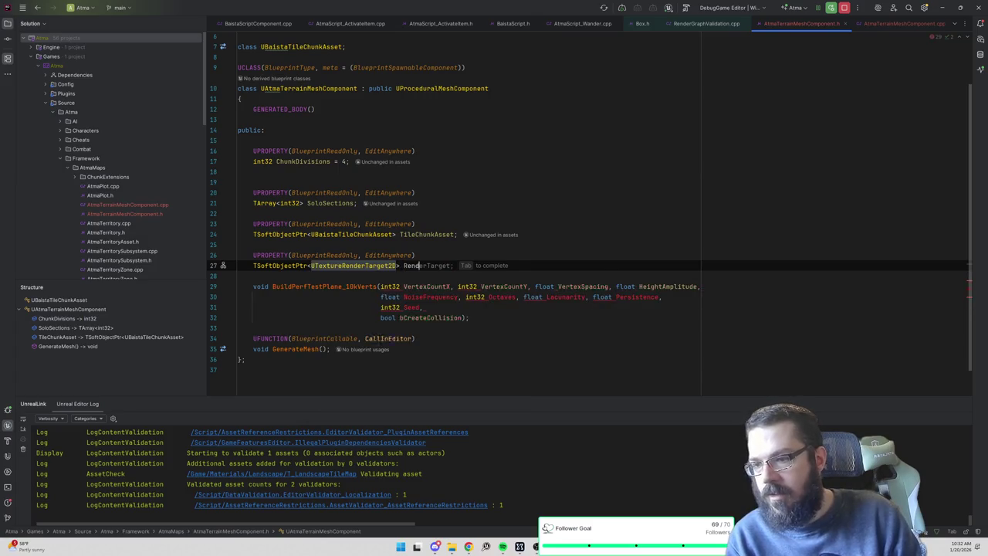
key("Escape")
type("leMapRenderTarget;")
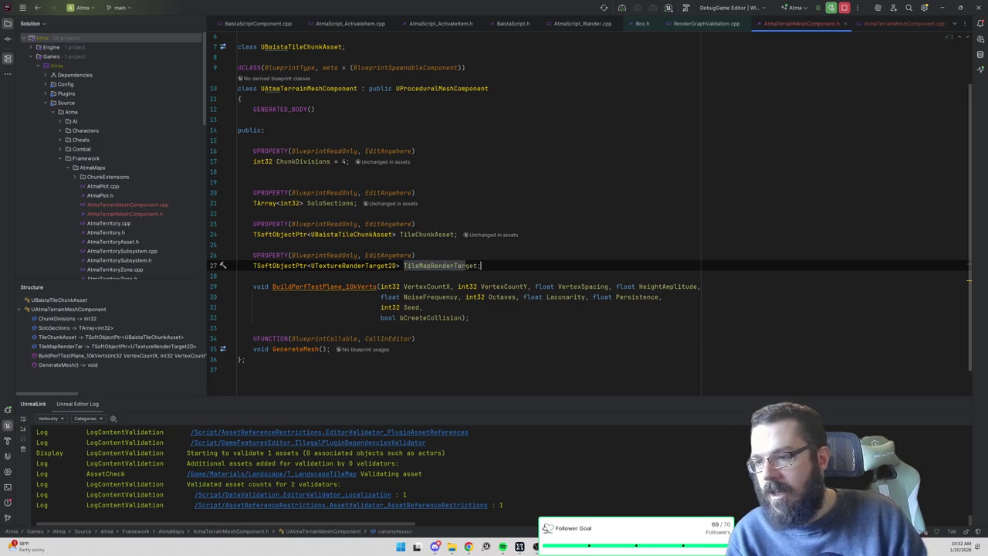
key("ctrl+alt+Home")
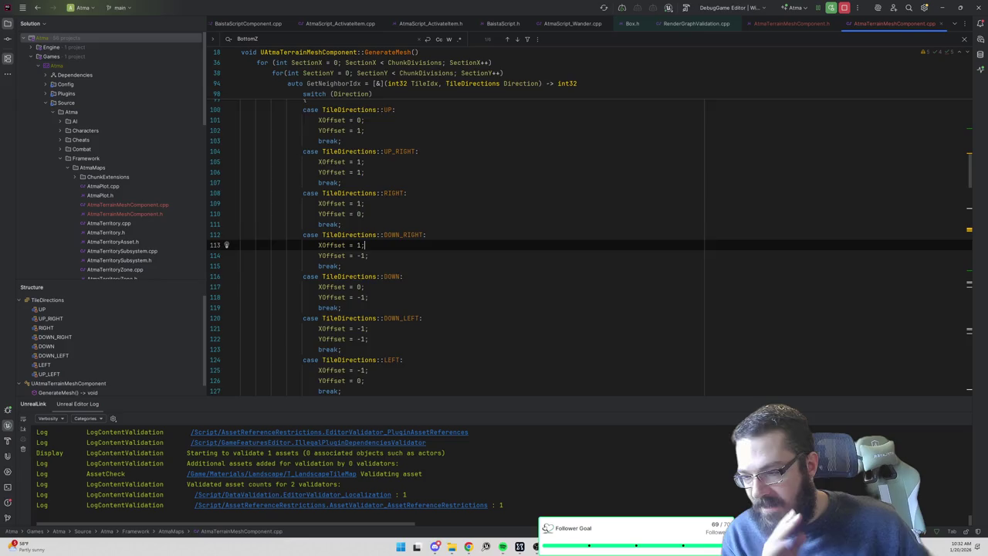
scroll(587, 247, "up", 6)
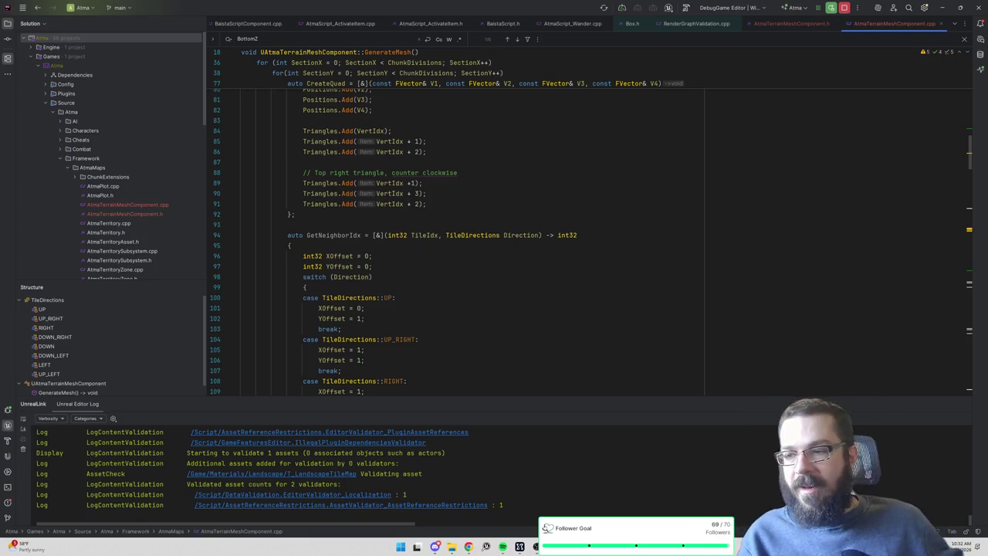
scroll(587, 247, "up", 8)
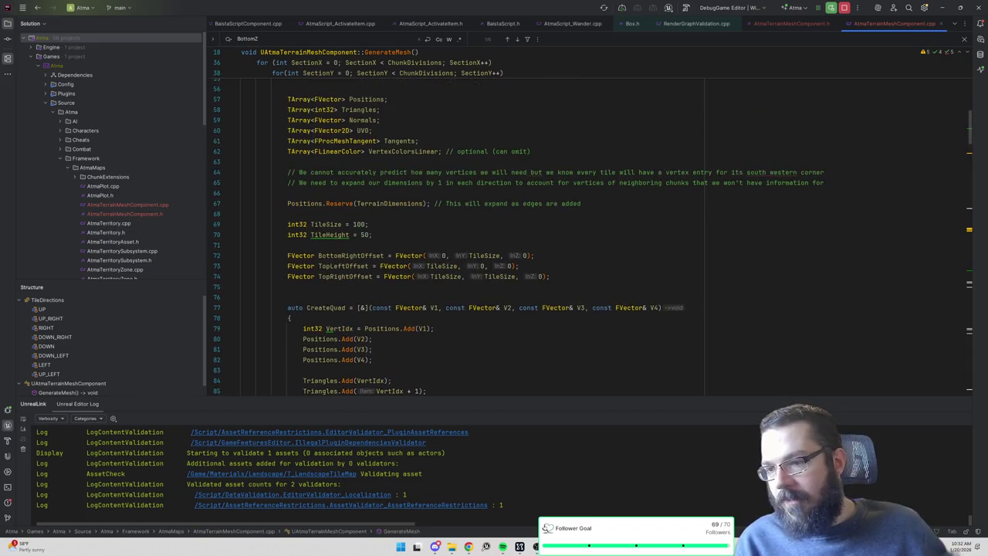
scroll(586, 232, "up", 15)
scroll(587, 224, "down", 2)
scroll(587, 224, "down", 12)
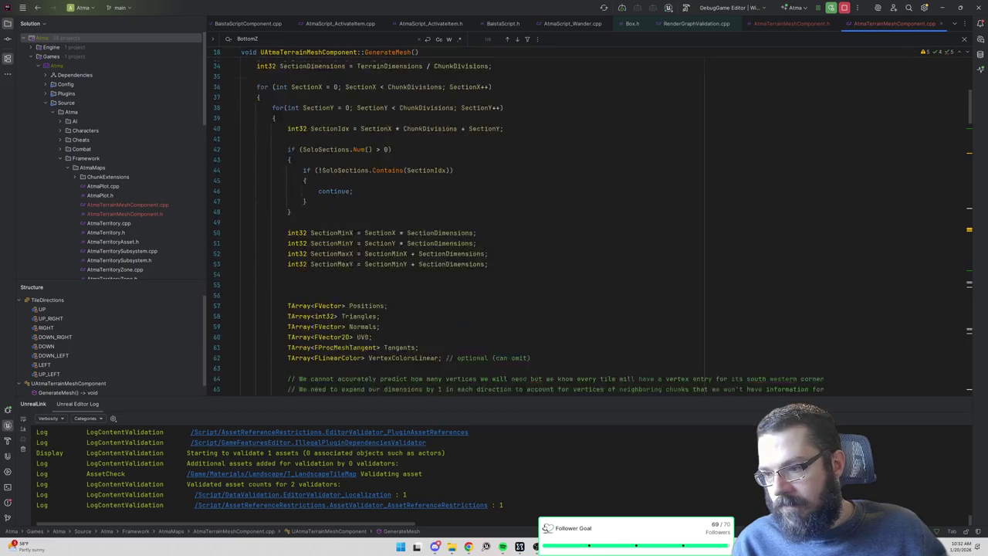
scroll(586, 224, "down", 3)
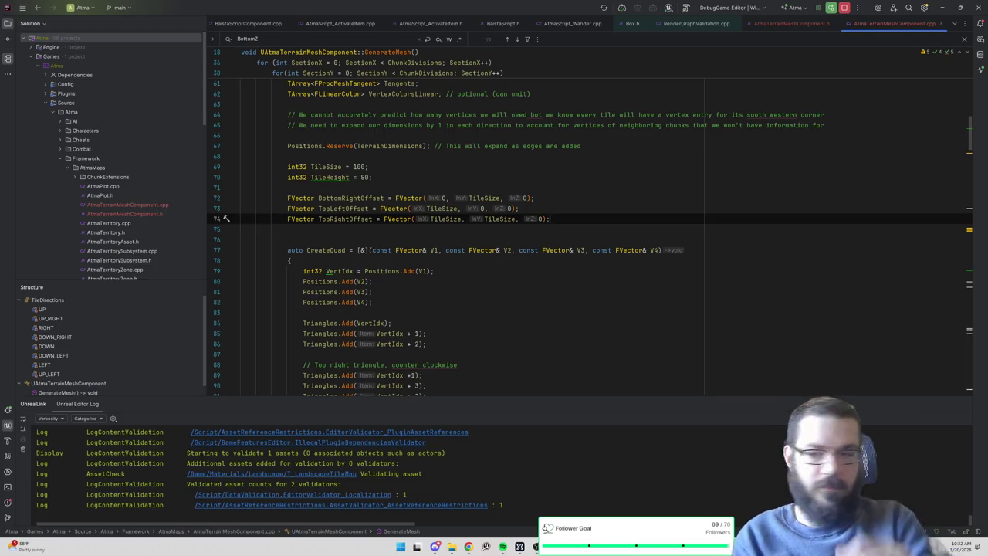
scroll(587, 223, "down", 5)
scroll(586, 224, "down", 9)
scroll(463, 224, "up", 12)
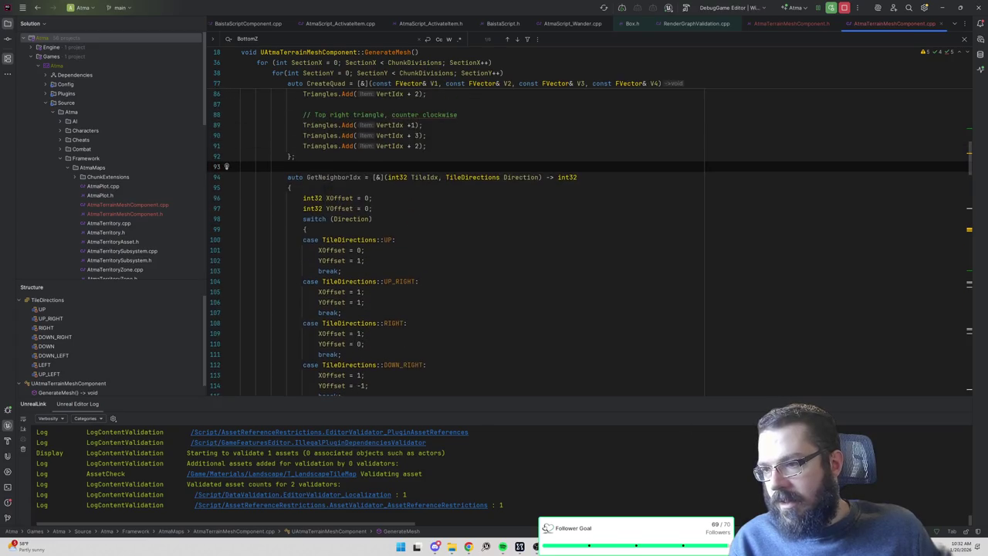
left_click(287, 166)
key("Return")
Declare the lambda auto UpdateTileRenderTarget = [&](int32 X, int32 Y, int32 TileType) with an empty body.
type("auto UpdateRenderTarget")
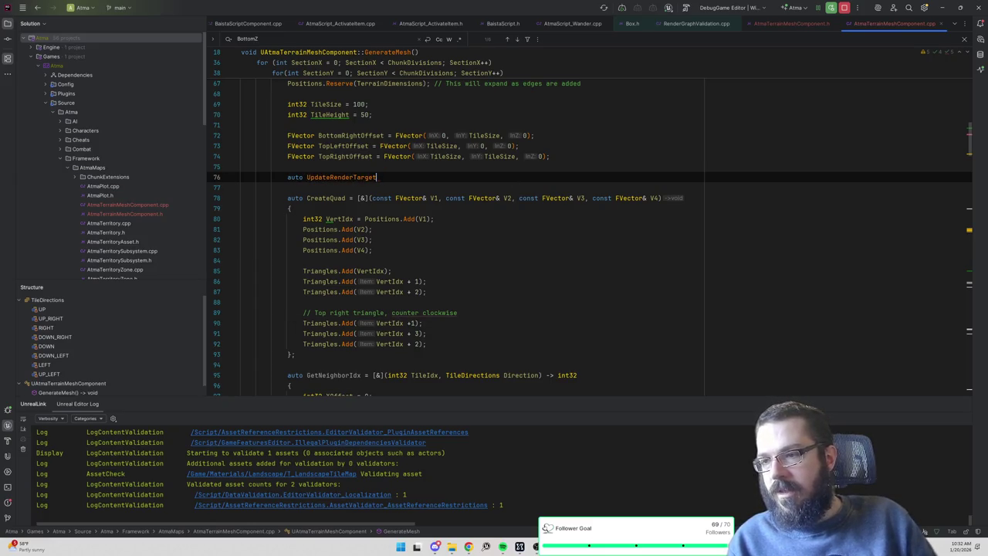
key("BackSpace")
key("BackSpace")
key("BackSpace")
key("BackSpace")
key("BackSpace")
key("BackSpace")
type("TileRenderTarget(")
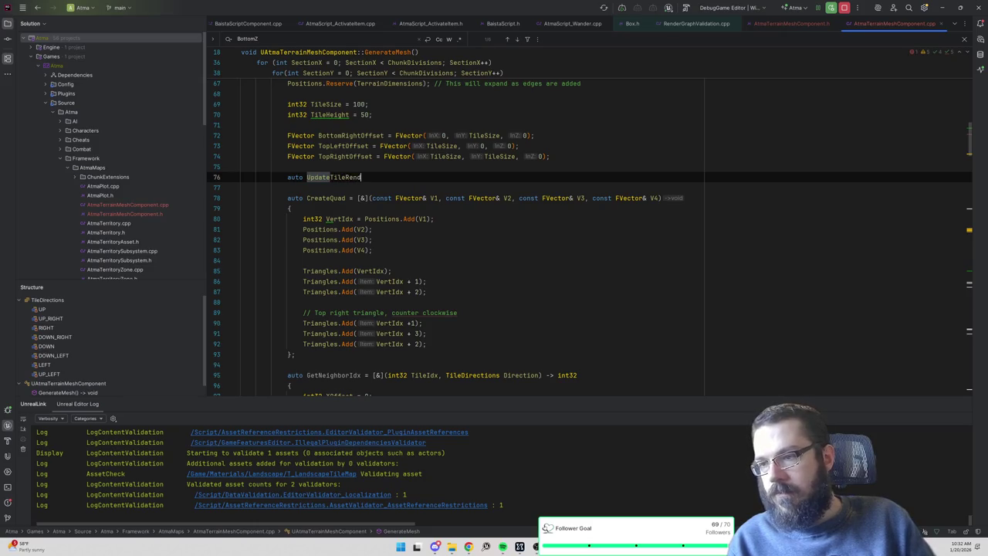
key("BackSpace")
type("= [&]")
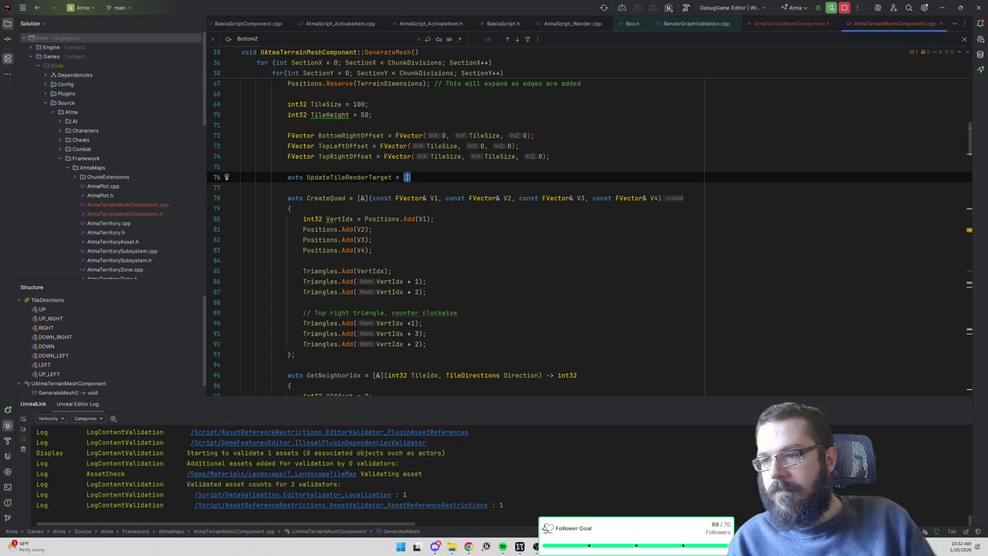
type(" const")
key("BackSpace")
key("BackSpace")
key("BackSpace")
type("(const int32 ")
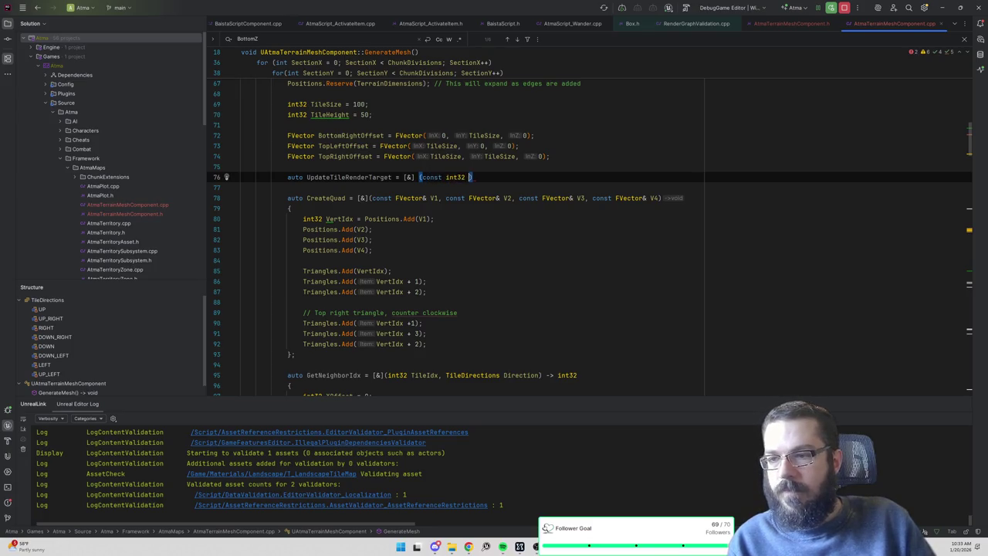
type("X")
key("BackSpace")
key("BackSpace")
key("BackSpace")
key("BackSpace")
type("int32 X, i")
type("nt32 Y, ")
type("int32 ")
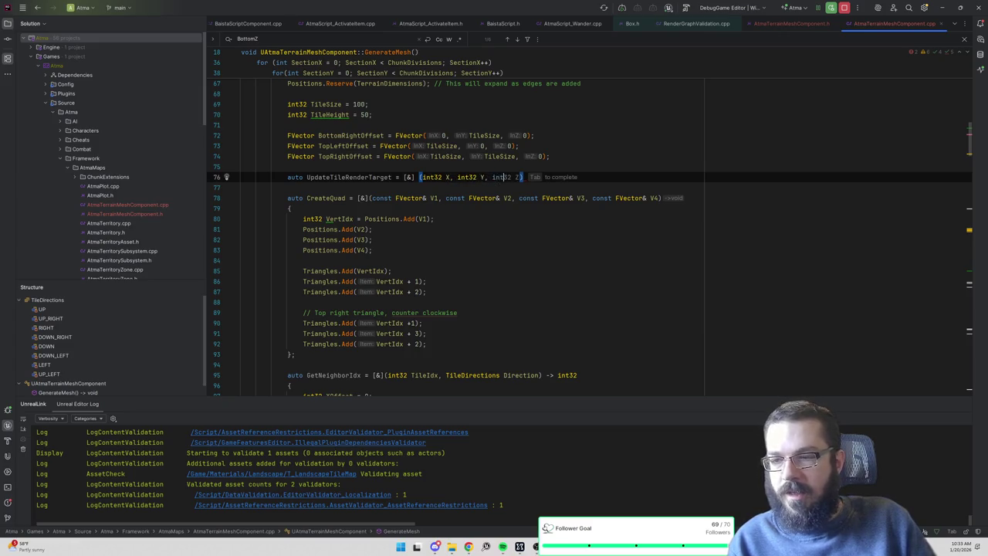
type("TileType")
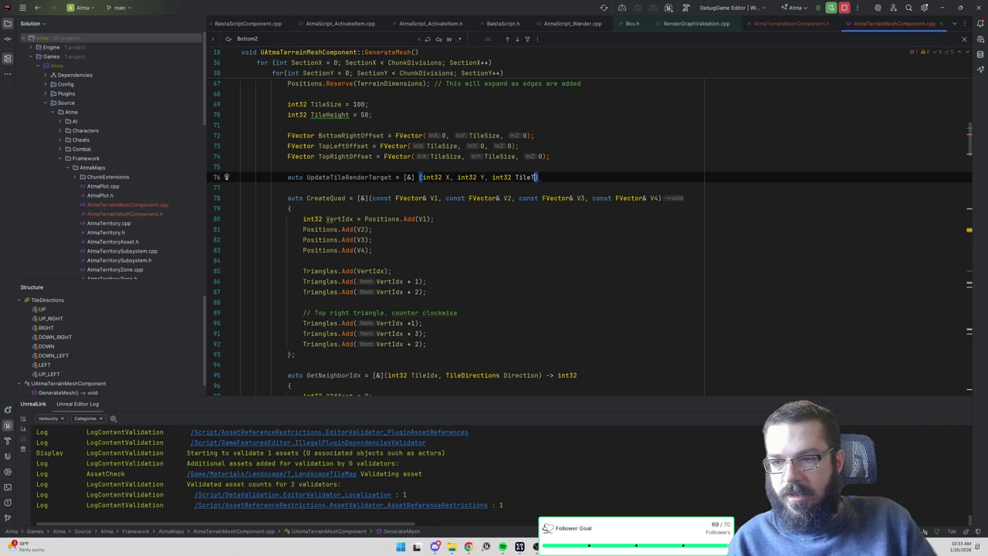
key("Return")
type("{")
key("Return")
key("Down")
type(";")
key("BackSpace")
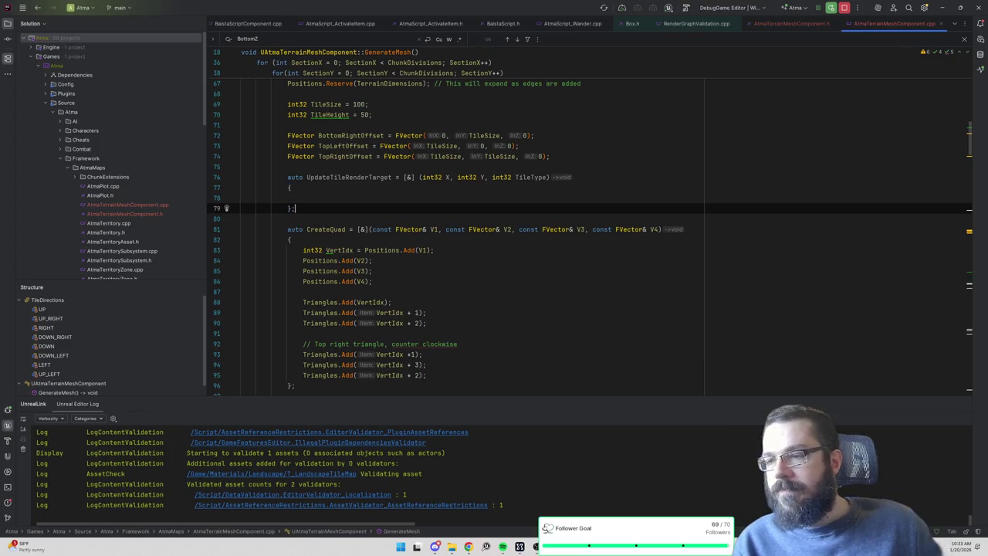
In the header, change TileMapRenderTarget from a TSoftObjectPtr to a raw UTextureRenderTarget2D* pointer.
left_click(302, 198)
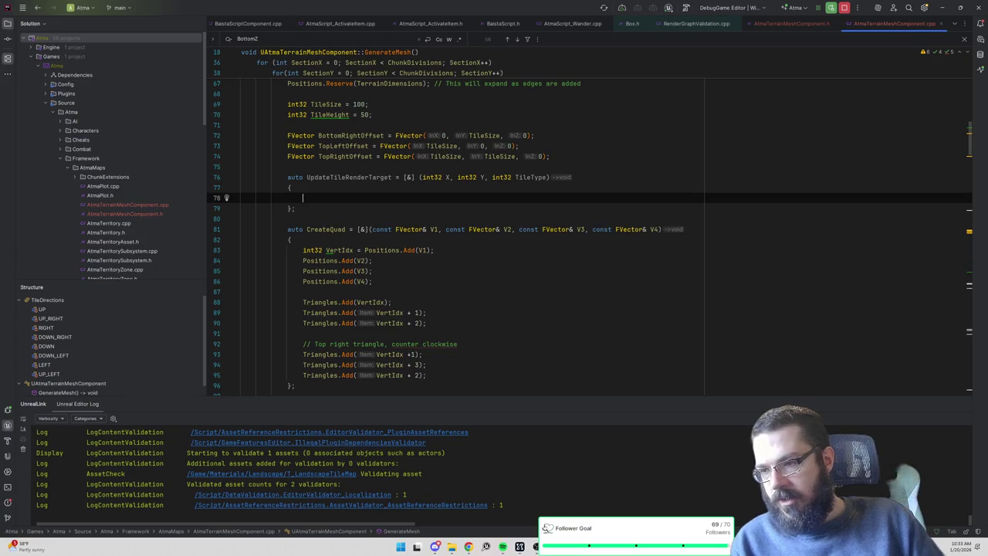
key("ctrl+Tab")
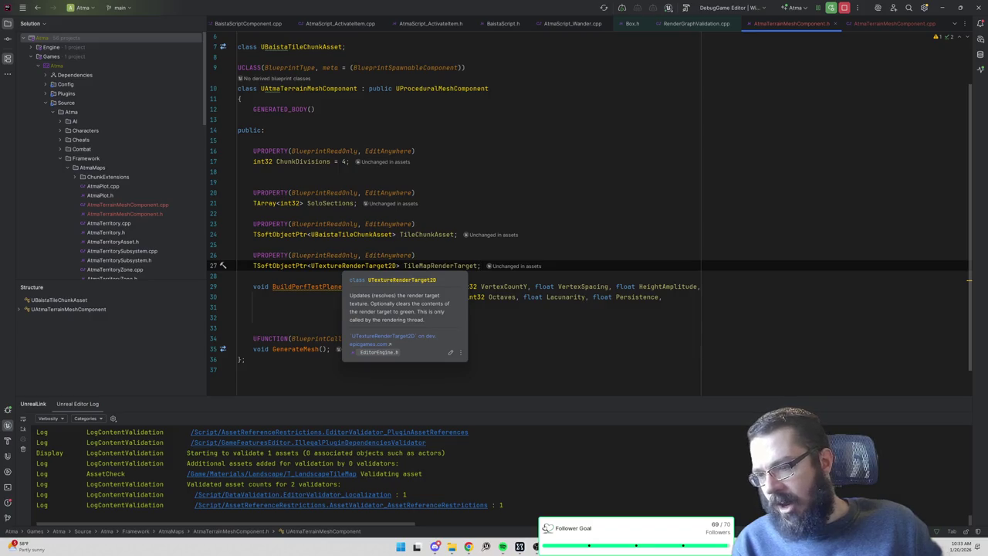
key("ctrl+Tab")
key("ctrl+Tab")
key("ctrl+Tab")
type("UTextureRen")
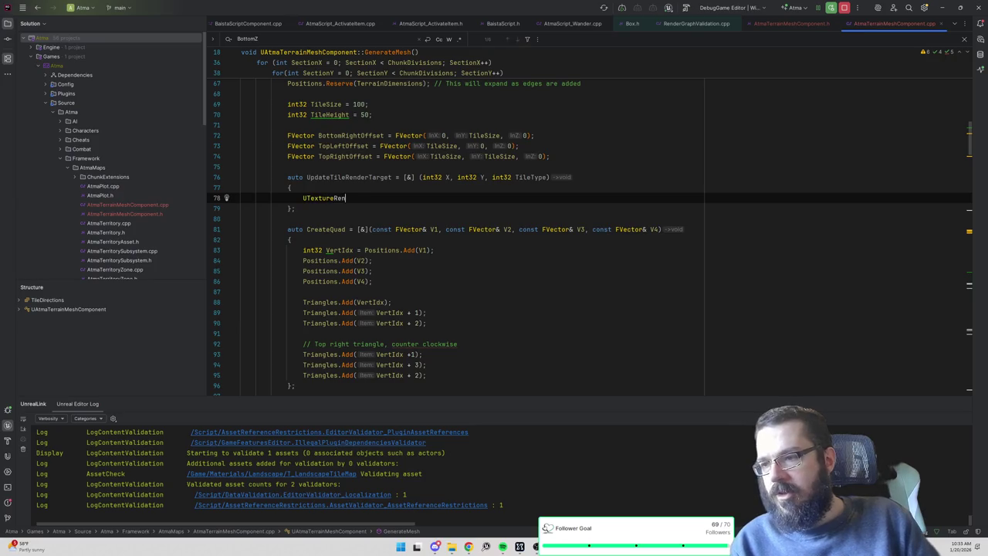
type("derTarget2D*")
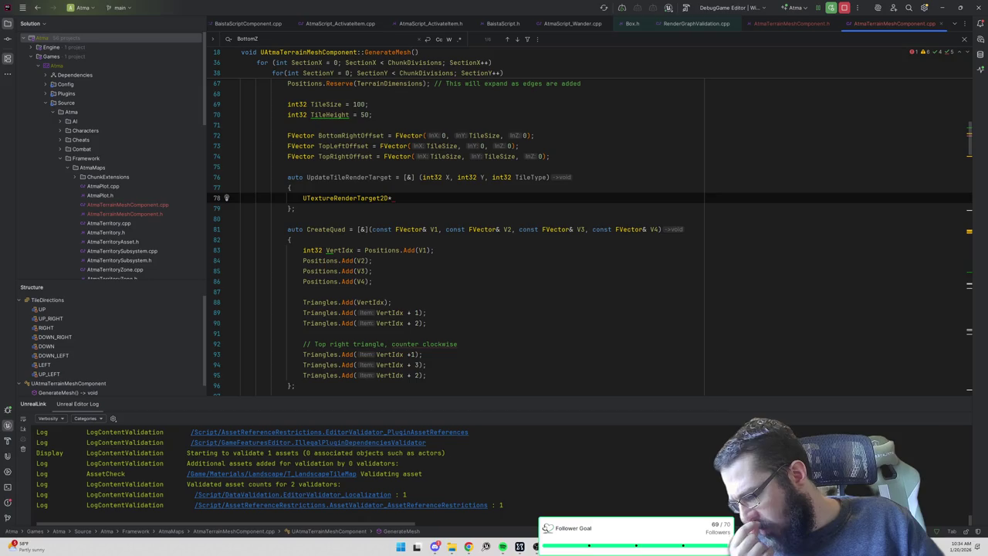
key("ctrl+Tab")
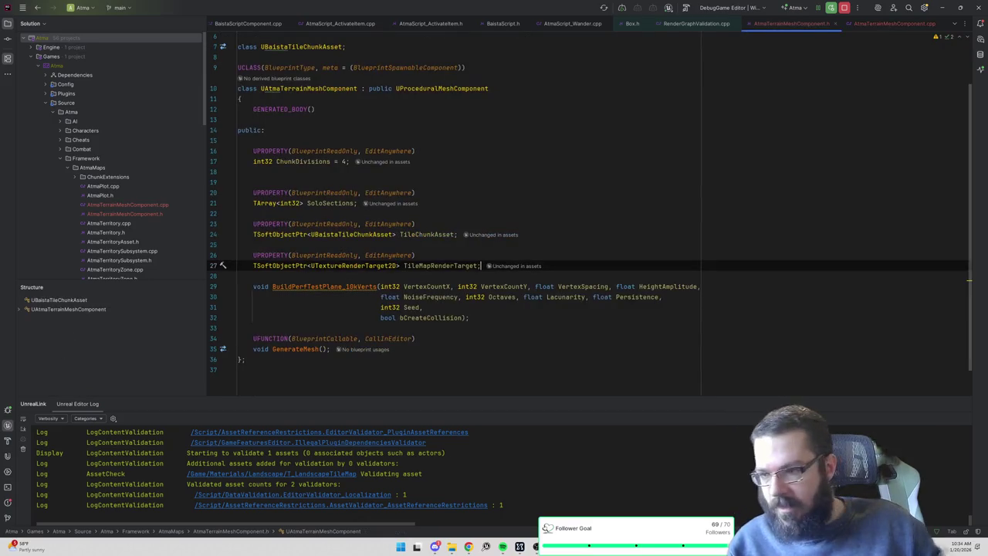
key("ctrl+shift+Right")
key("Delete")
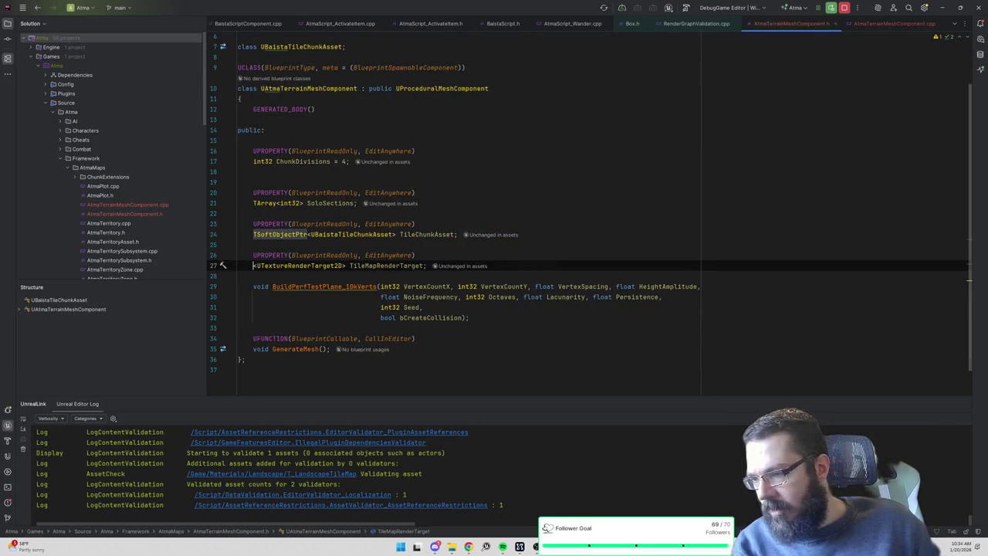
key("ctrl+Right")
key("Delete")
type("*")
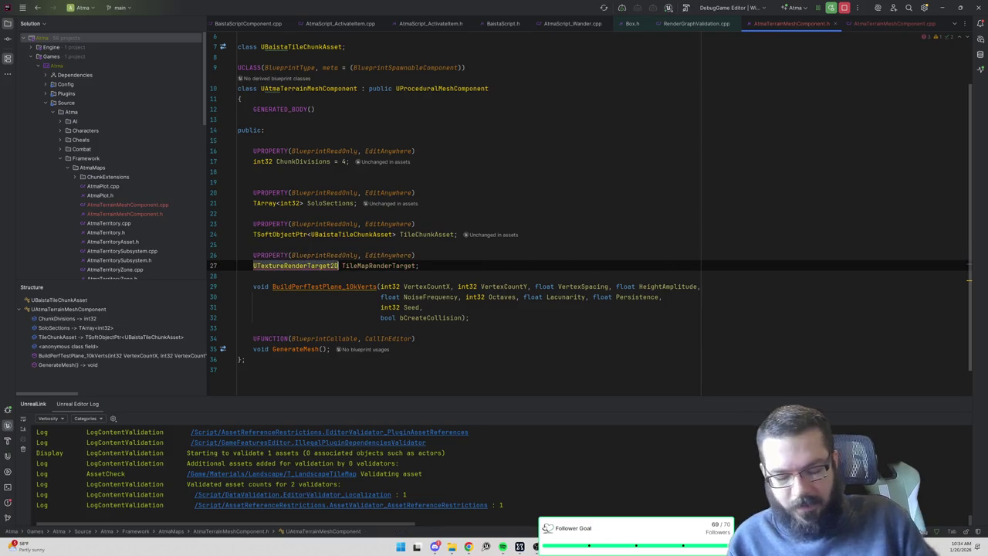
key("ctrl+Tab")
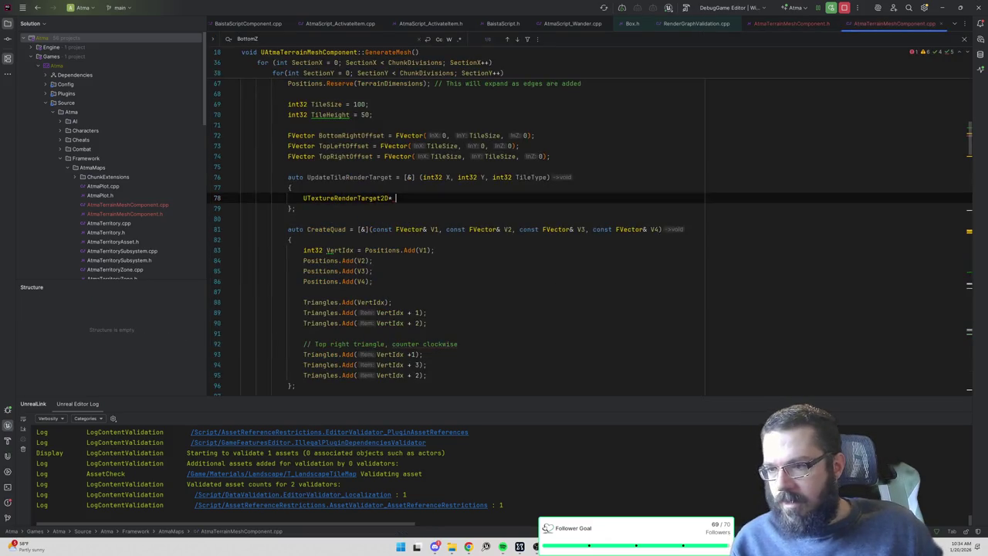
Replace the local declaration with if (!IsValid(TileMapRenderTarget)) { return; } and check its error.
type("RenderTarget")
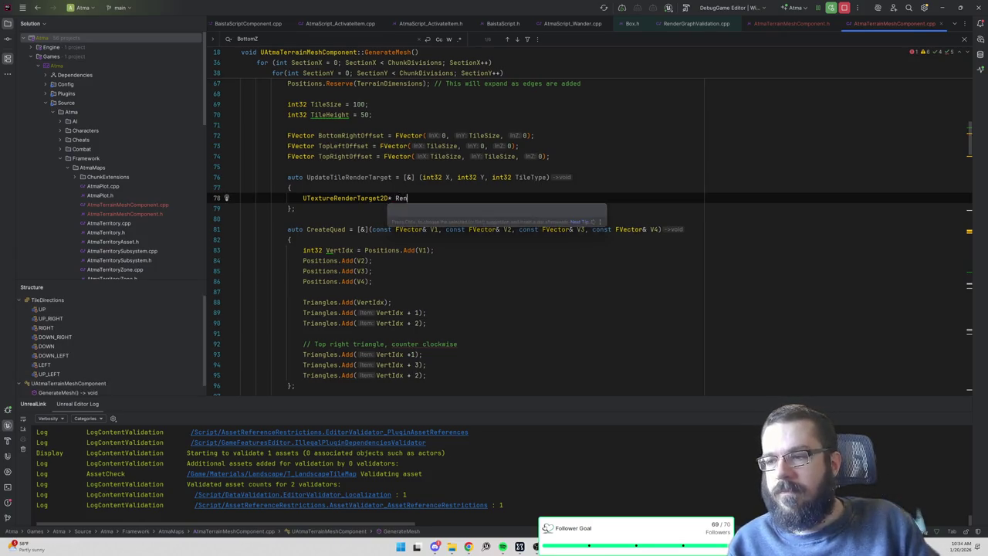
key("Escape")
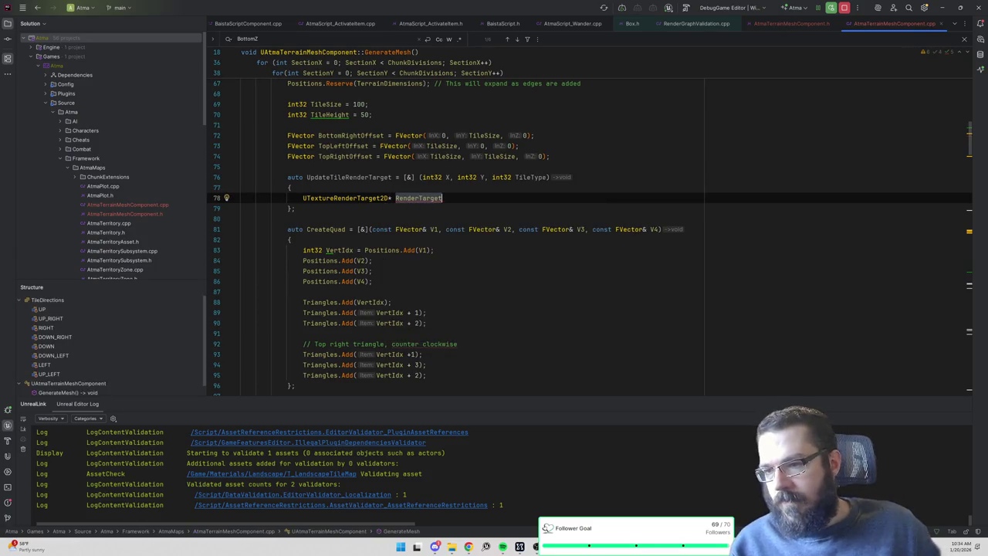
key("shift+Home")
key("BackSpace")
type("if (!IsValid()")
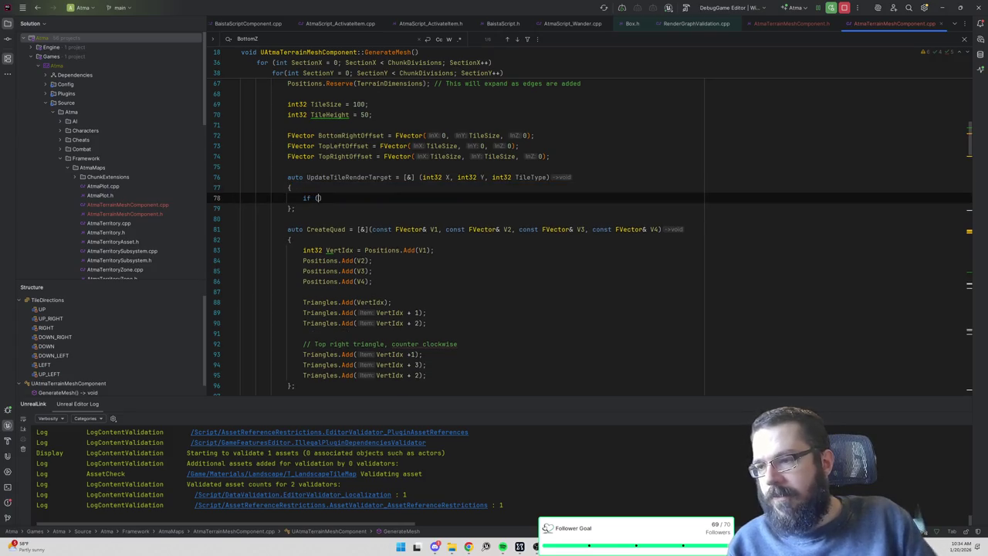
key("ctrl+Tab")
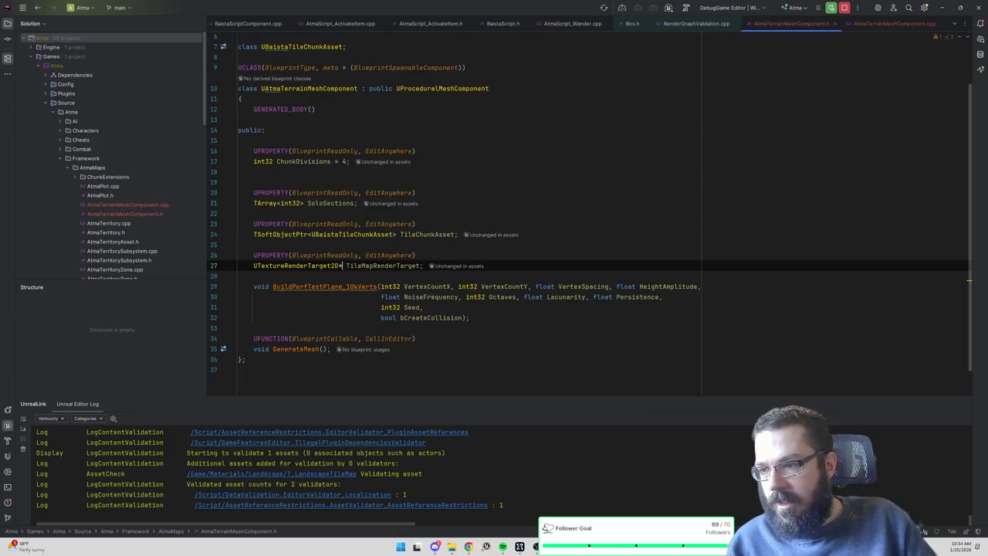
key("ctrl+Tab")
type("TileMap")
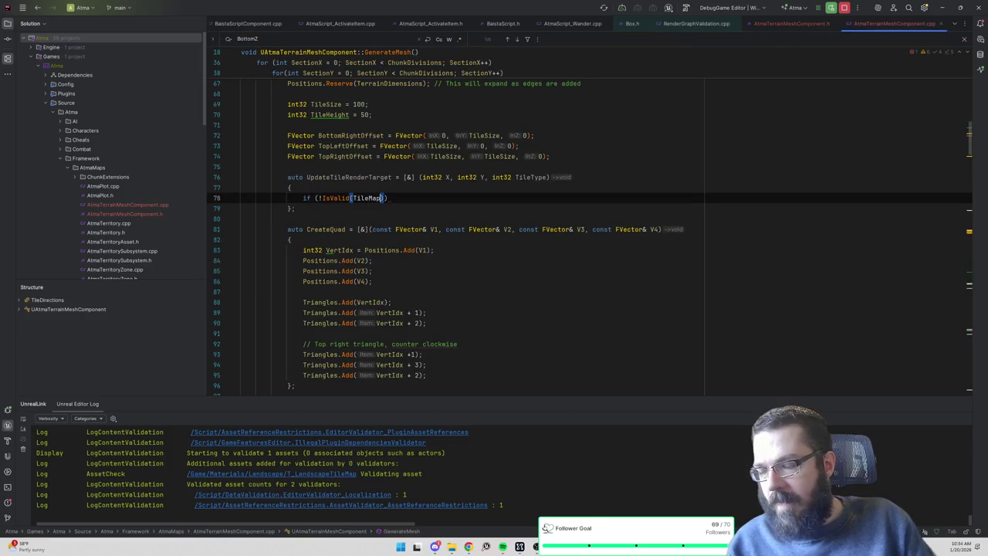
key("Return")
type(")")
key("Return")
type("{")
key("Return")
type("return;")
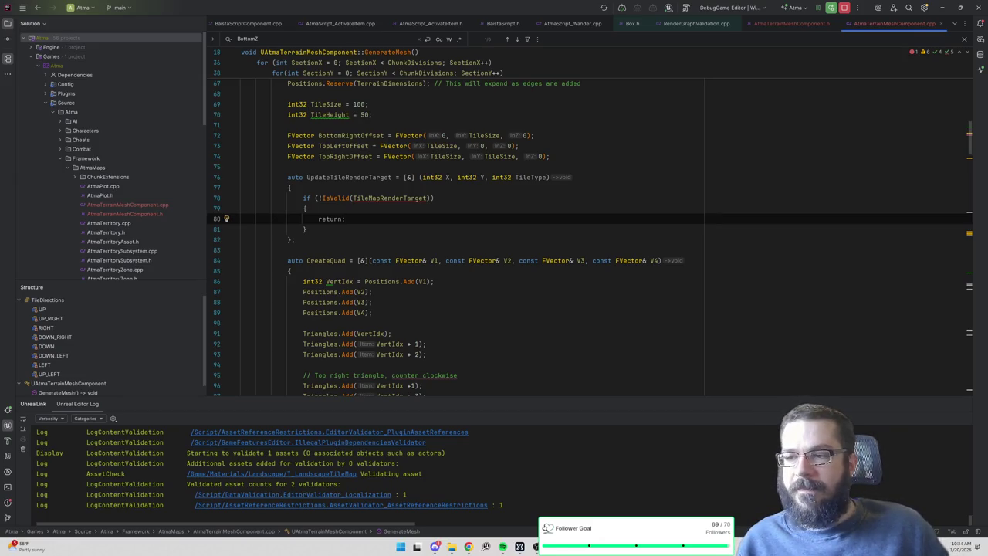
mouse_move(402, 198)
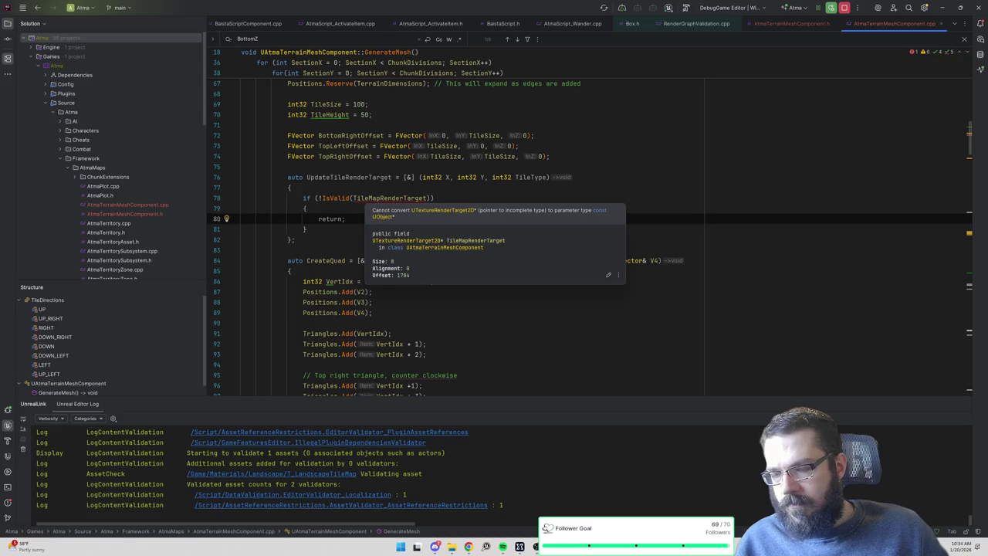
left_click(388, 198)
Apply the quick fix that includes the UTextureRenderTarget2D definition for TileMapRenderTarget.
key("Escape")
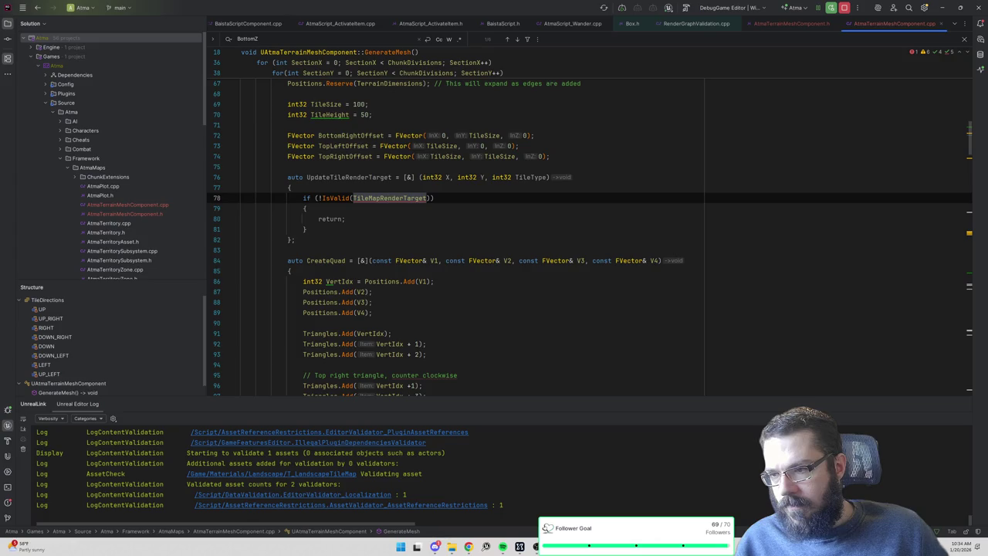
right_click(382, 198)
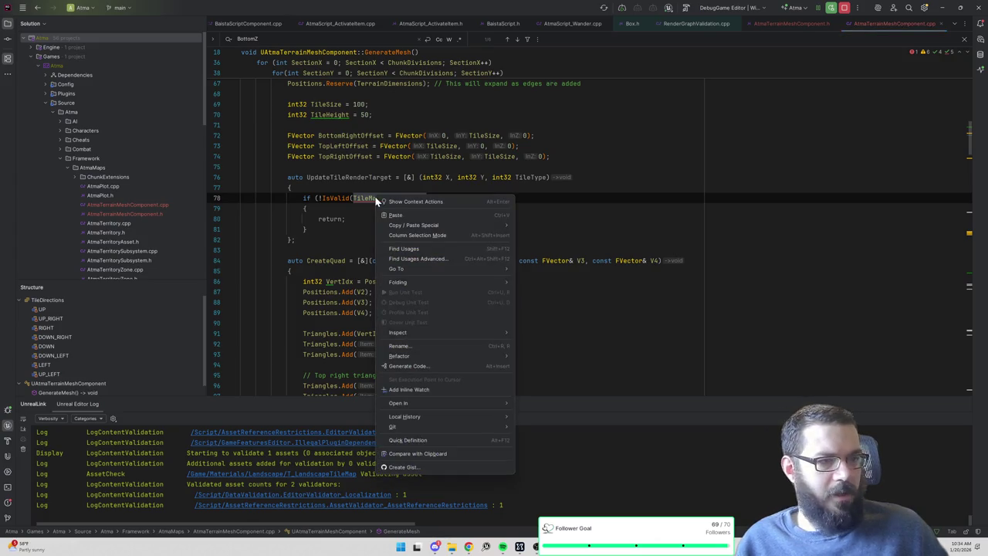
left_click(390, 201)
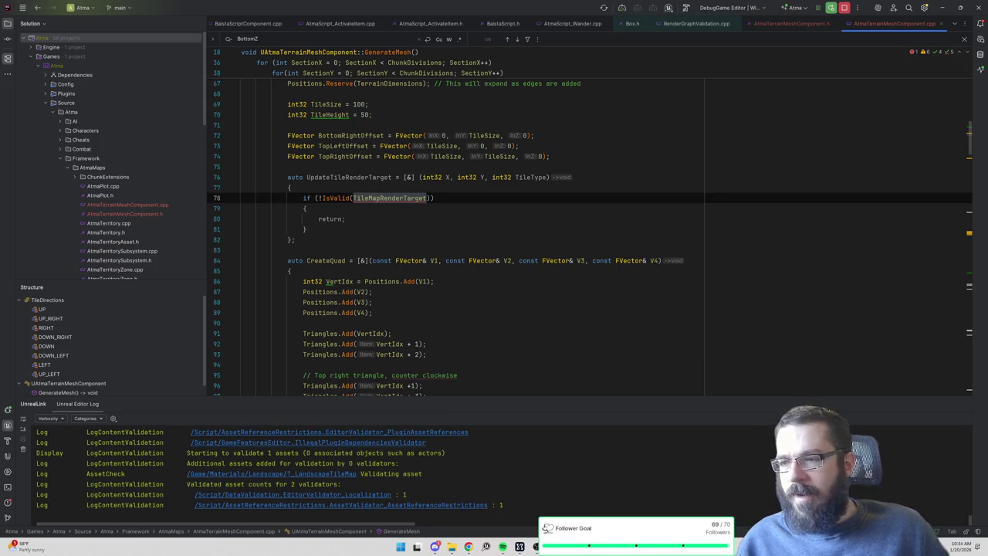
key("Escape")
key("Up")
key("ctrl+w")
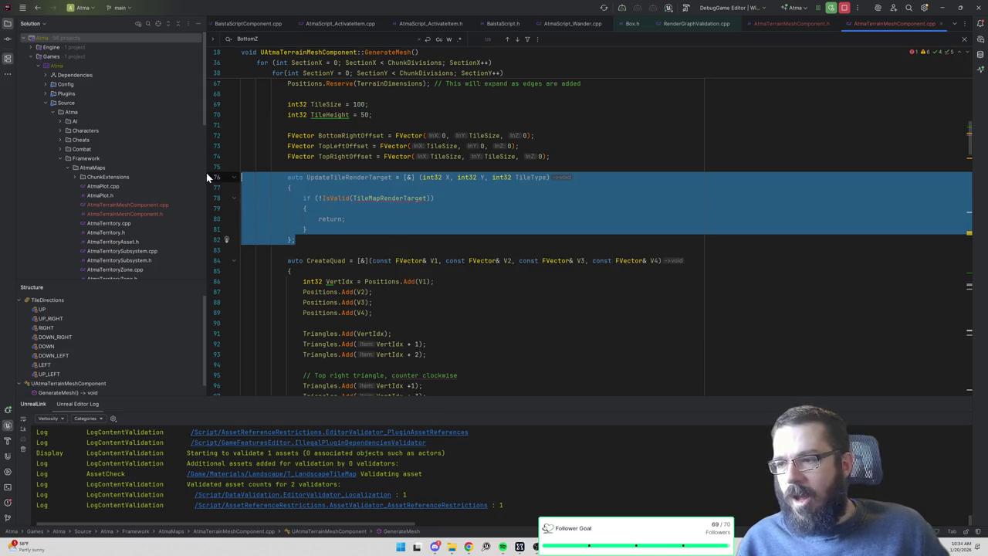
left_click(408, 199)
right_click(408, 199)
left_click(413, 203)
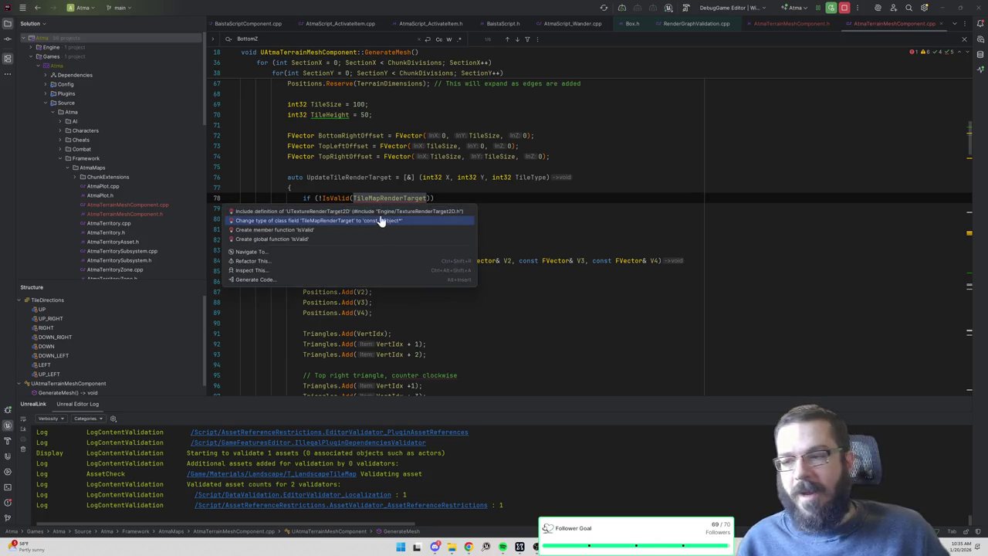
key("Escape")
Add an empty line after the if block's closing brace.
key("Down")
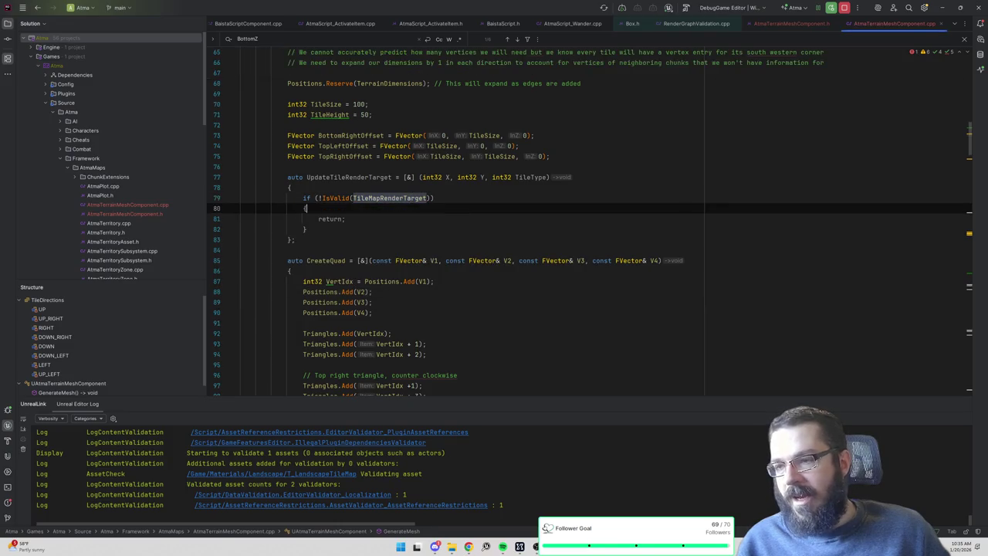
key("Down")
key("Down")
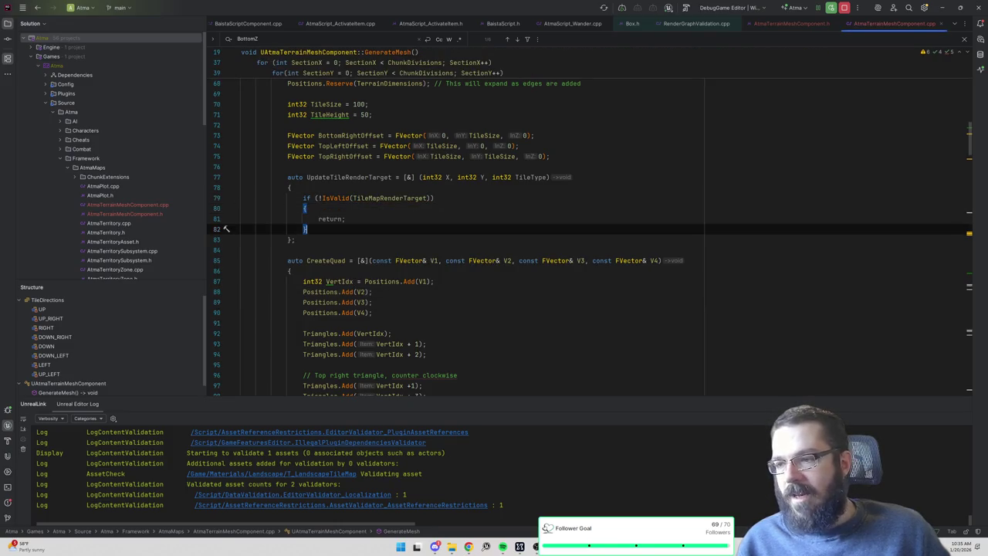
key("Return")
key("Return")
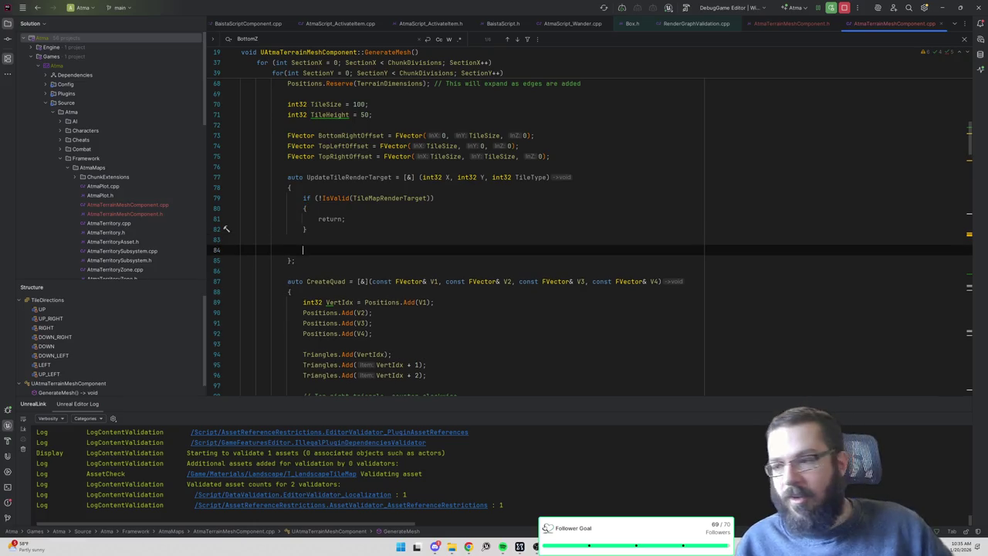
scroll(586, 224, "up", 15)
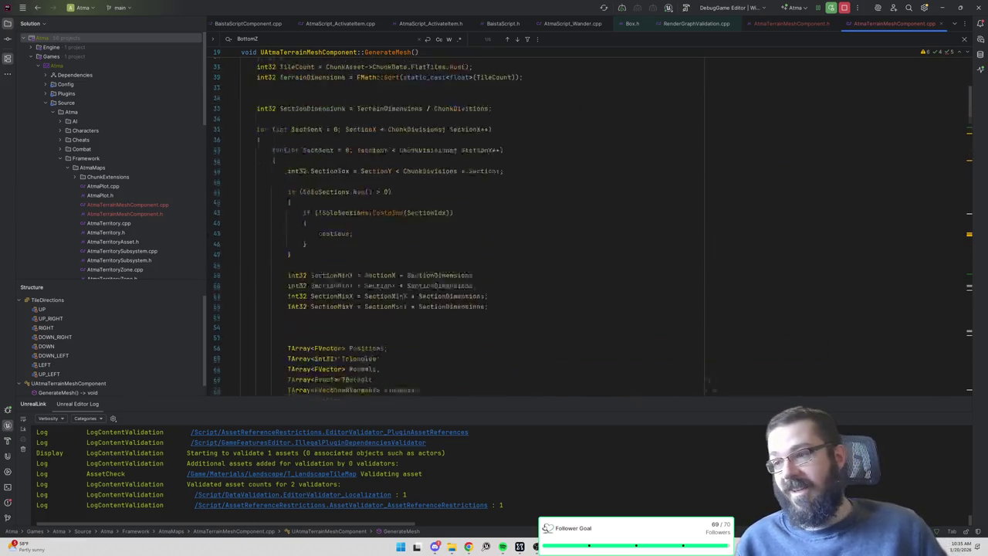
scroll(587, 224, "down", 15)
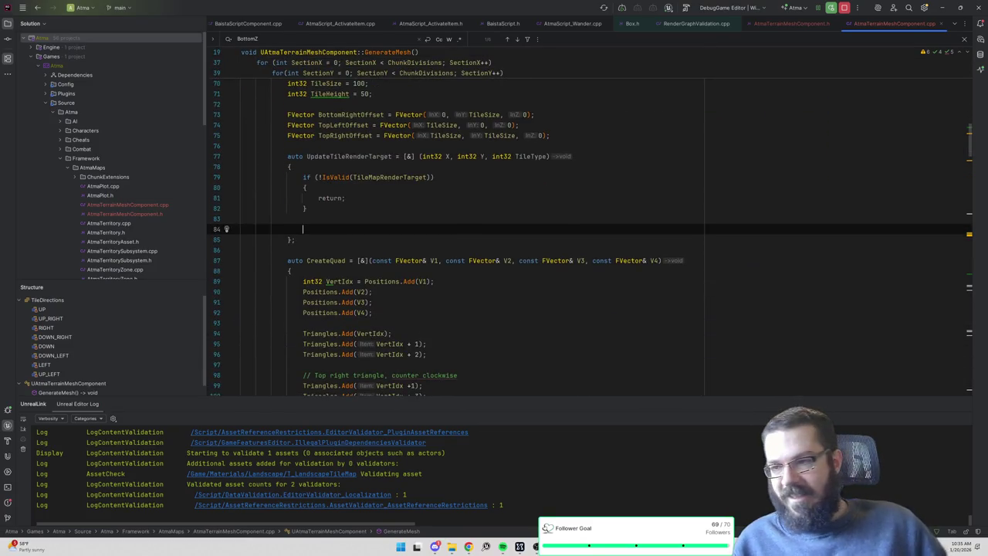
Type TileMapRenderTarget-> and review members like ClearColor, SizeX, SizeY and UpdateTexture2D in completion.
type("TileMapRenderTarget->")
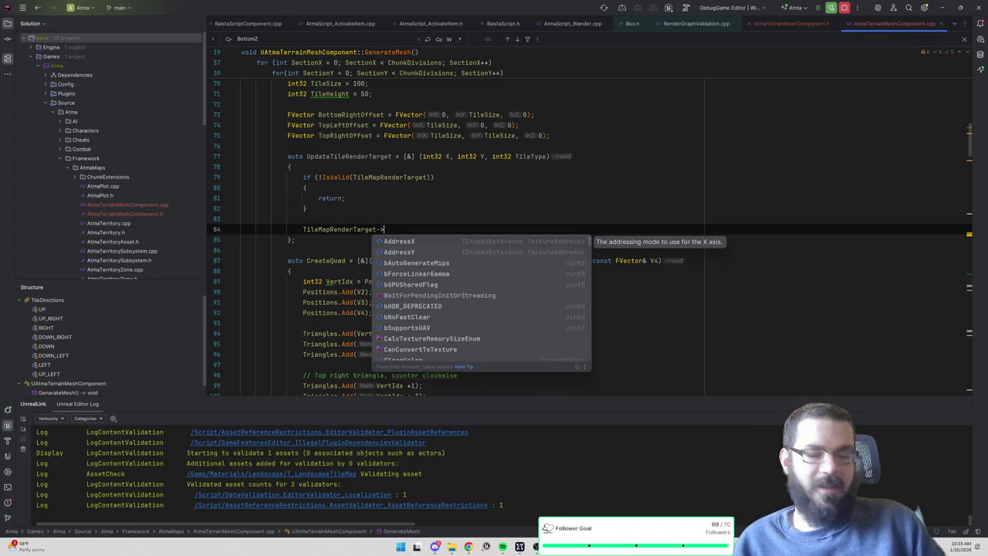
type("pixel")
key("BackSpace")
key("BackSpace")
key("BackSpace")
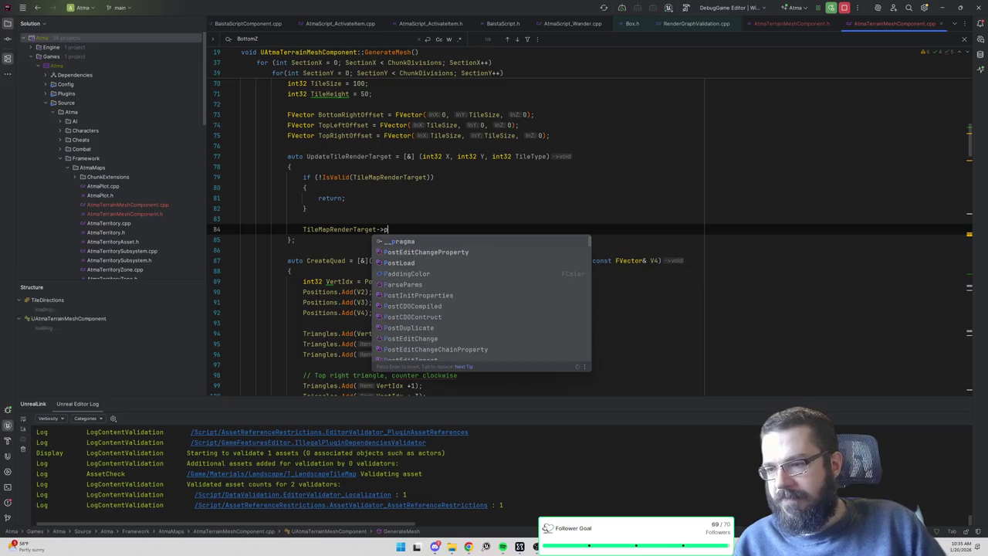
key("Down")
key("Down")
key("Down")
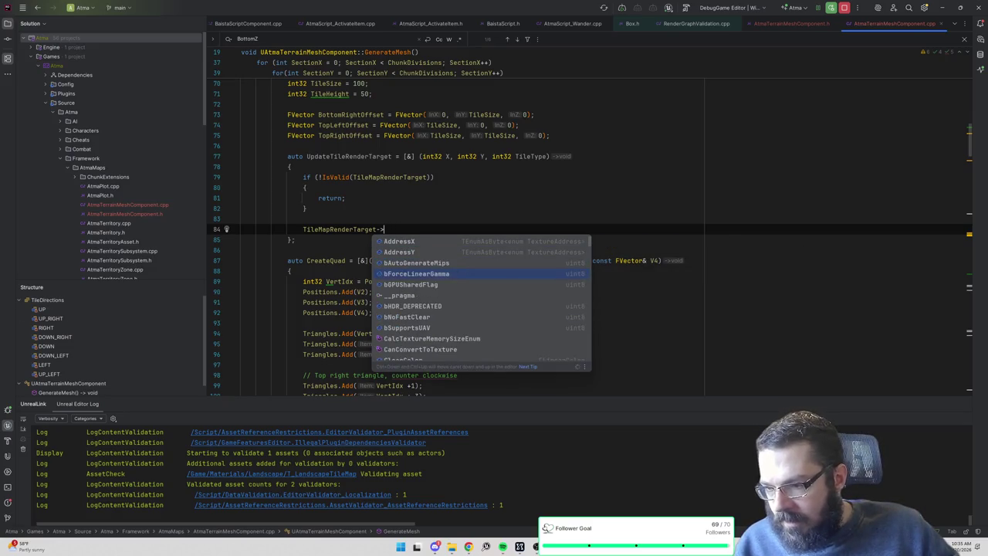
key("Down")
key("Down")
key("Down")
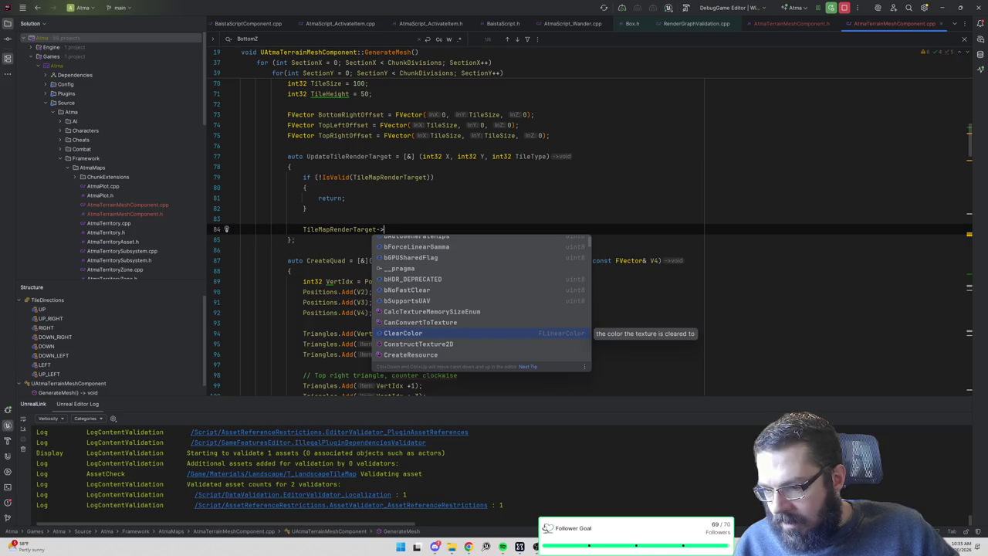
key("Down")
key("Down")
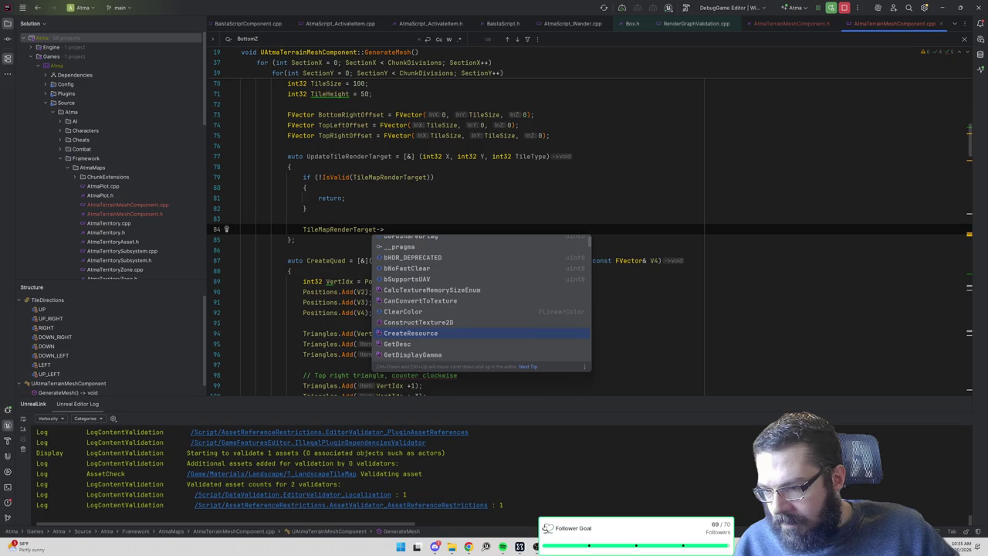
key("Down")
key("Down")
key("Down")
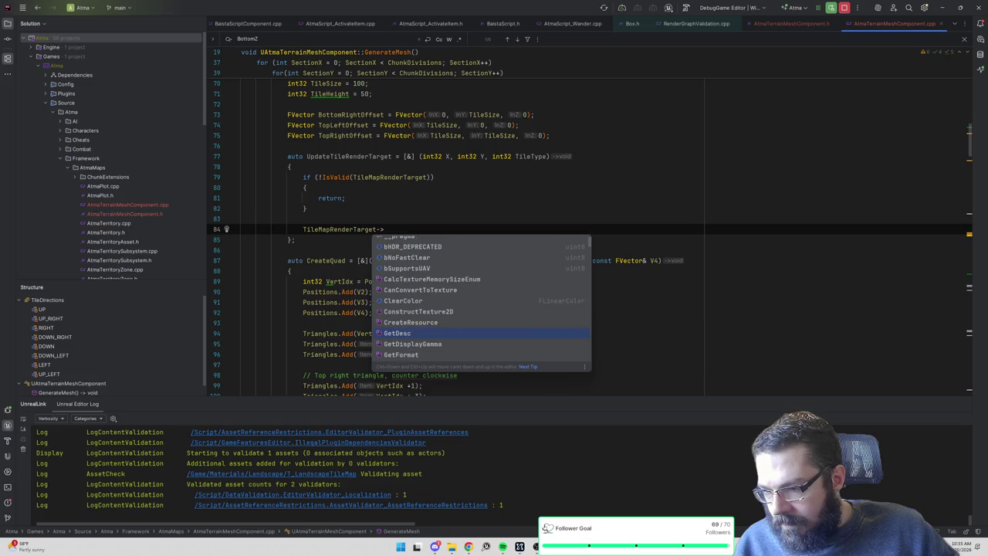
key("Down")
key("Down")
key("Down")
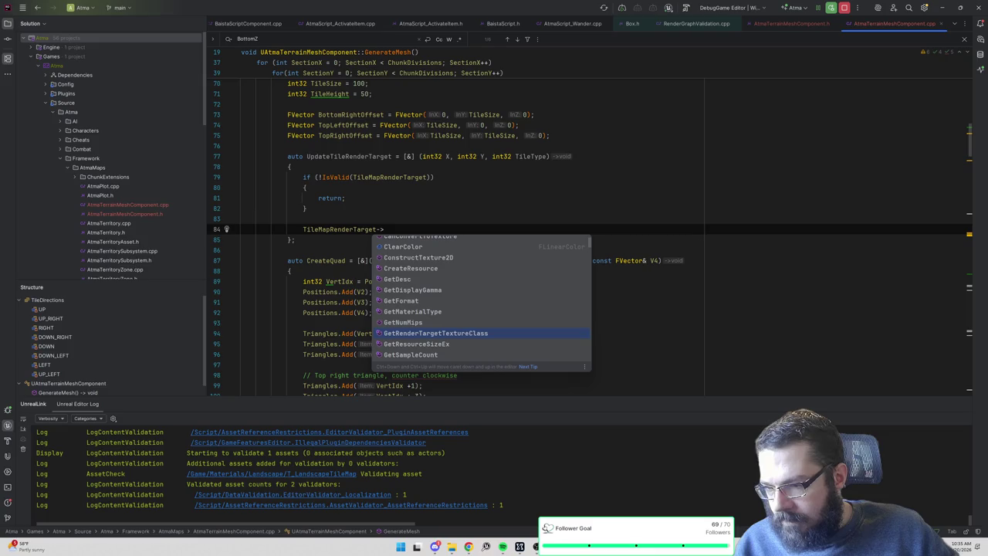
key("Down")
key("Down")
key("Down")
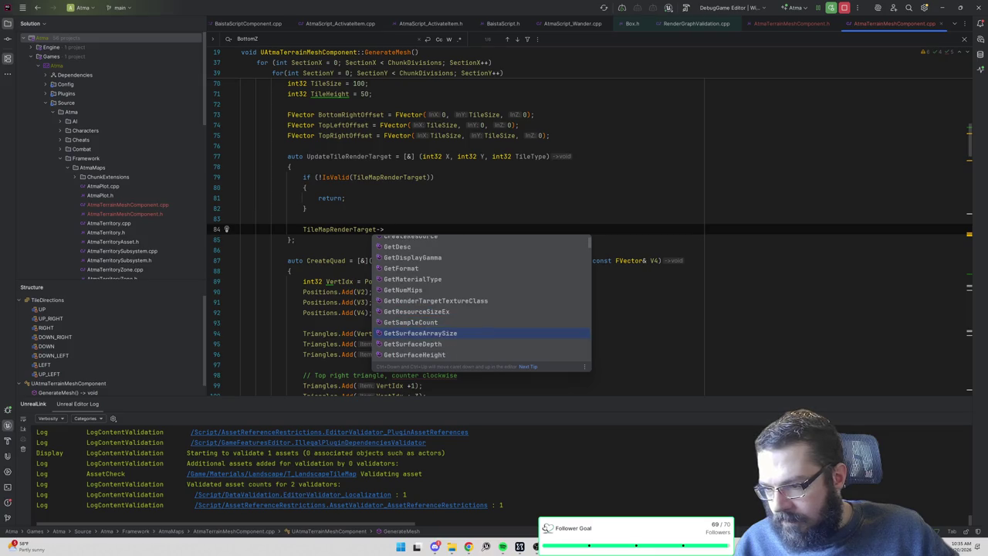
key("Down")
key("Down")
key("Down")
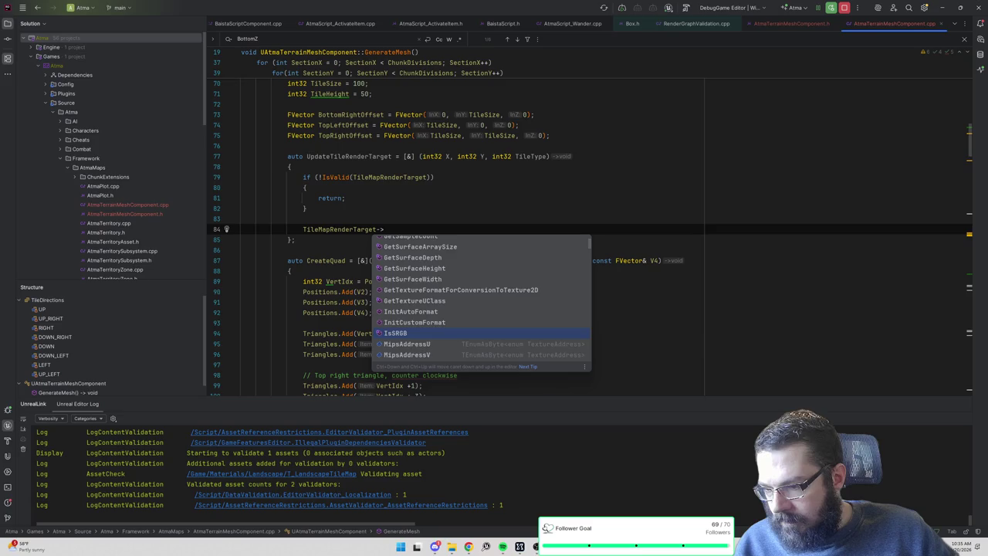
key("Down")
key("Down")
key("Down")
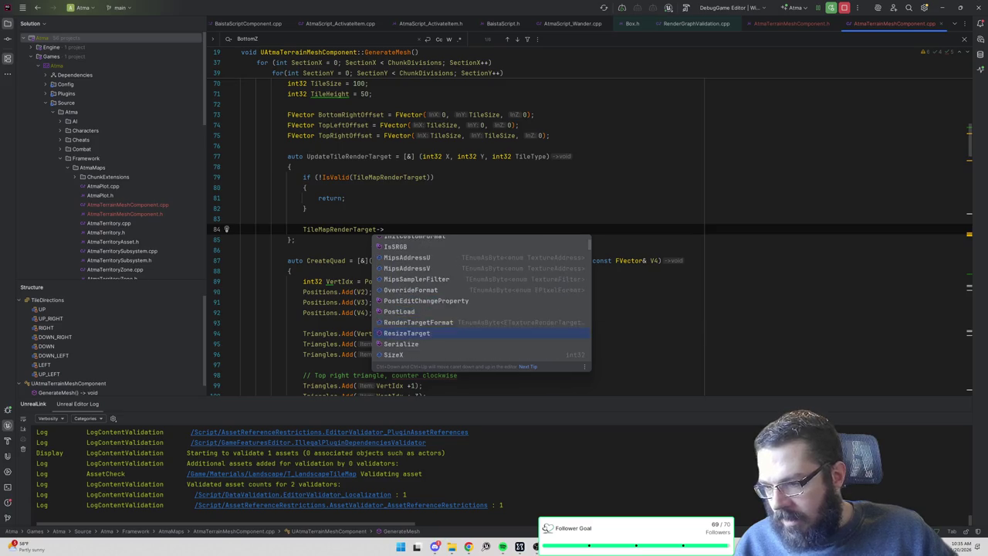
key("Down")
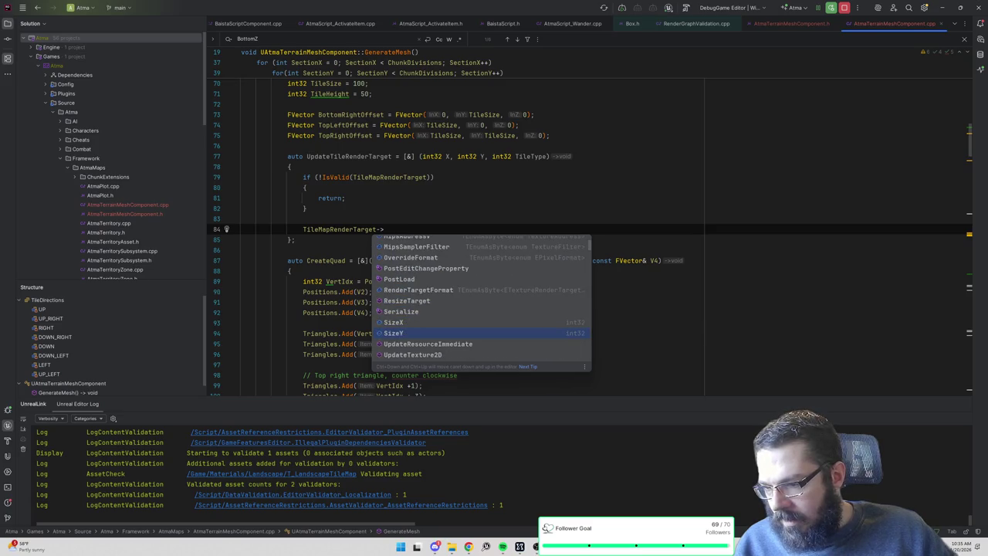
key("Up")
key("Down")
key("Down")
key("Down")
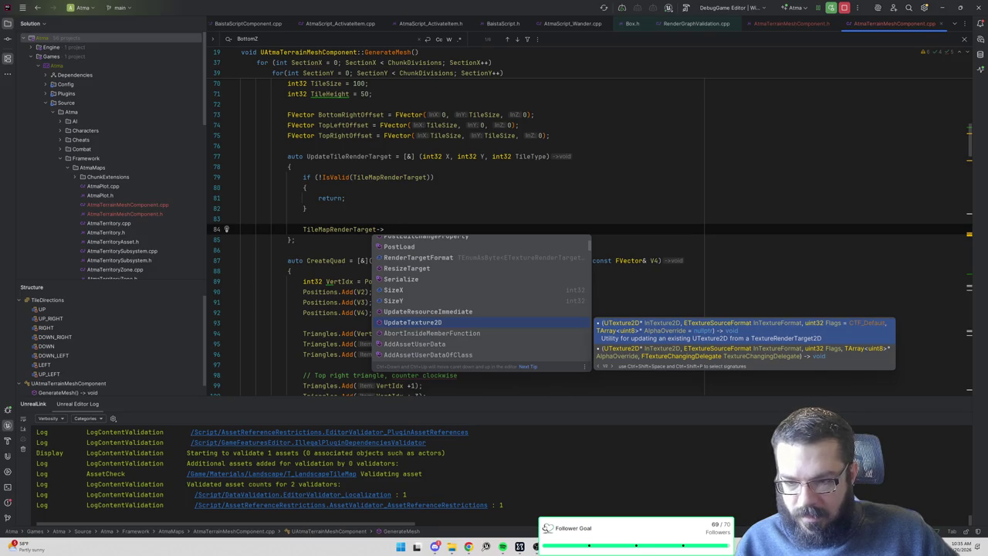
key("Down")
key("Down")
key("Down")
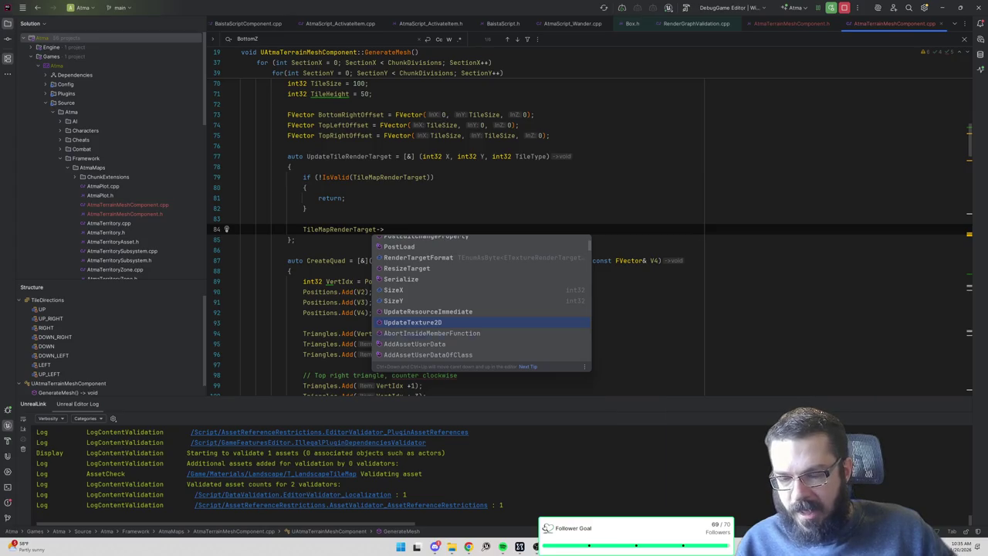
key("Down")
key("Down")
key("Down")
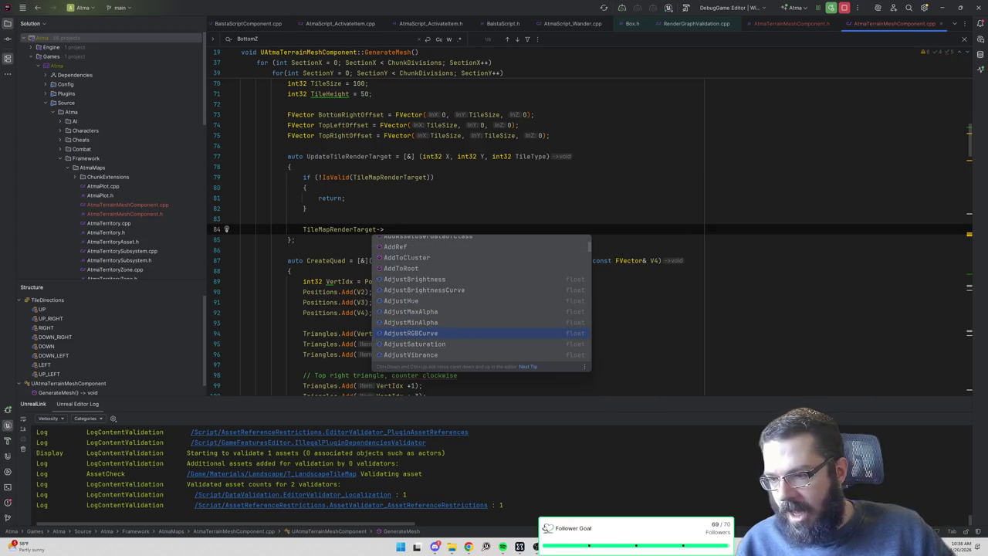
key("Down")
key("Down")
key("Down")
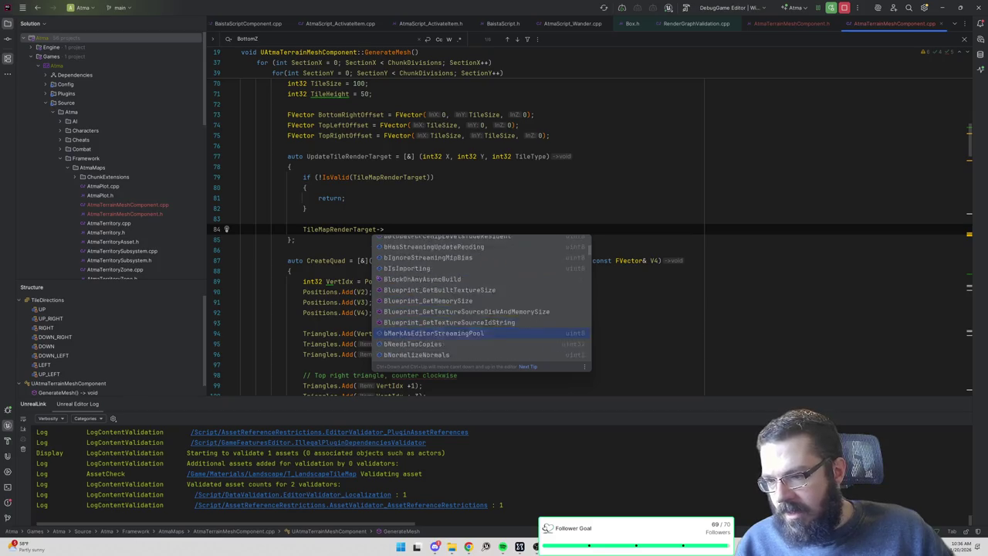
key("Down")
key("Down")
key("Down")
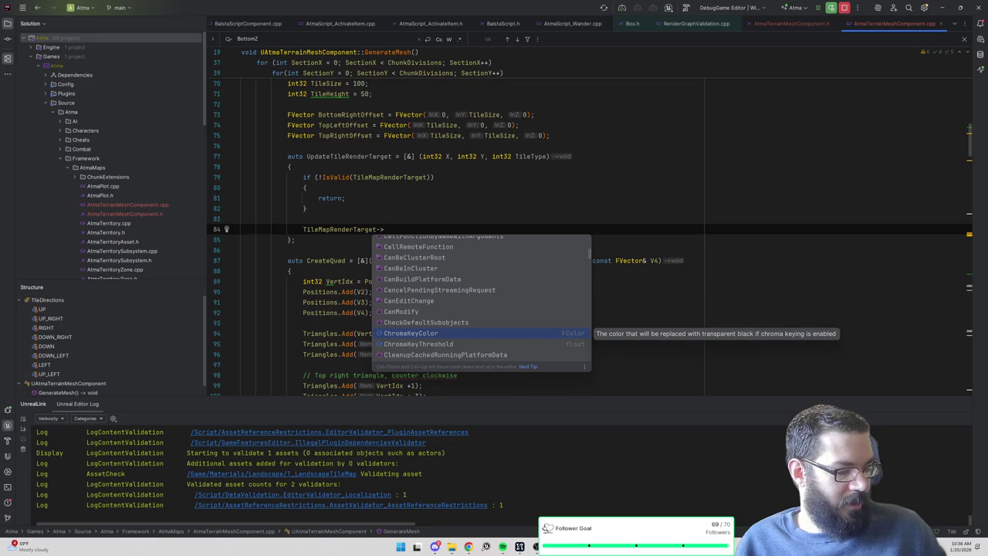
Close the suggestions and select the UpdateTileRenderTarget lambda name, then move to its capture list.
left_click(316, 176)
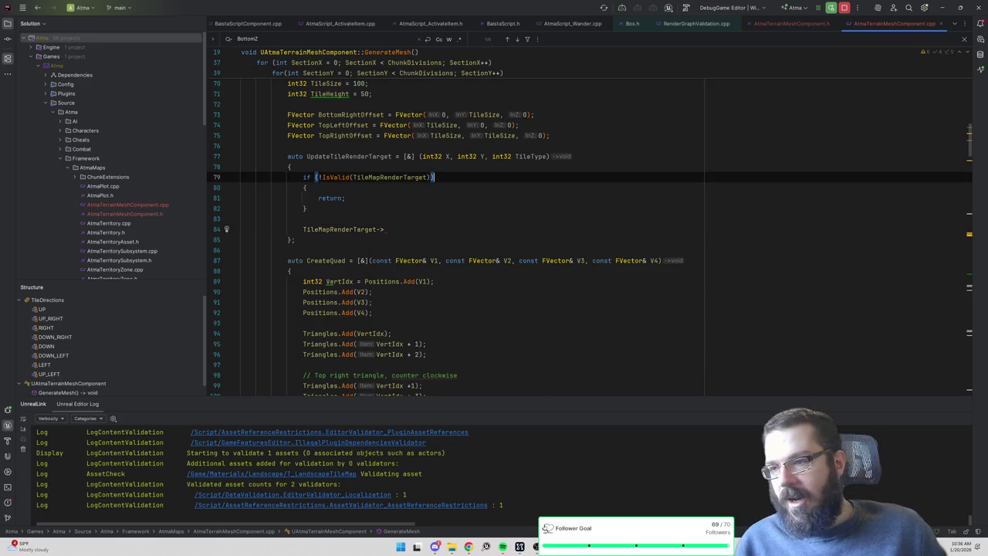
scroll(316, 177, "up", 2)
double_click(368, 219)
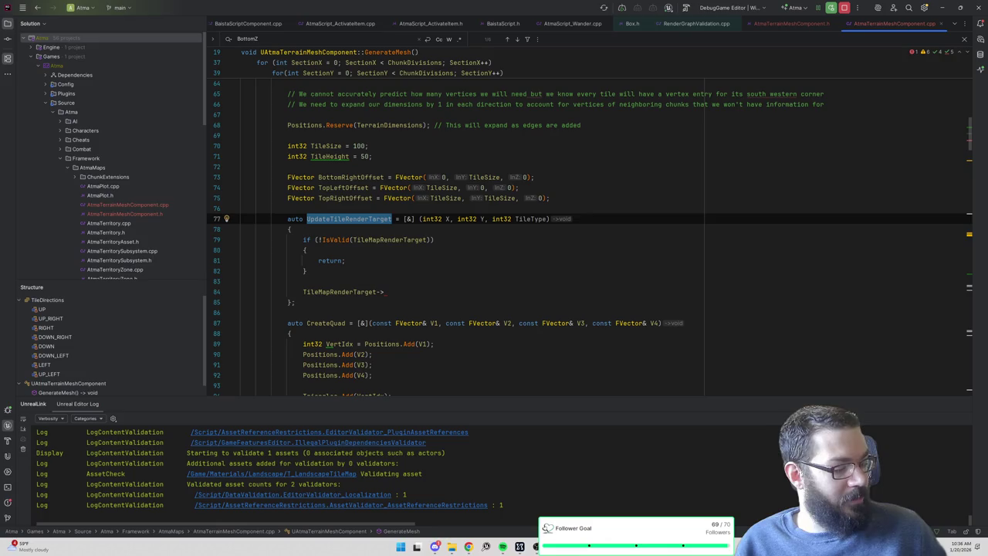
left_click(404, 219)
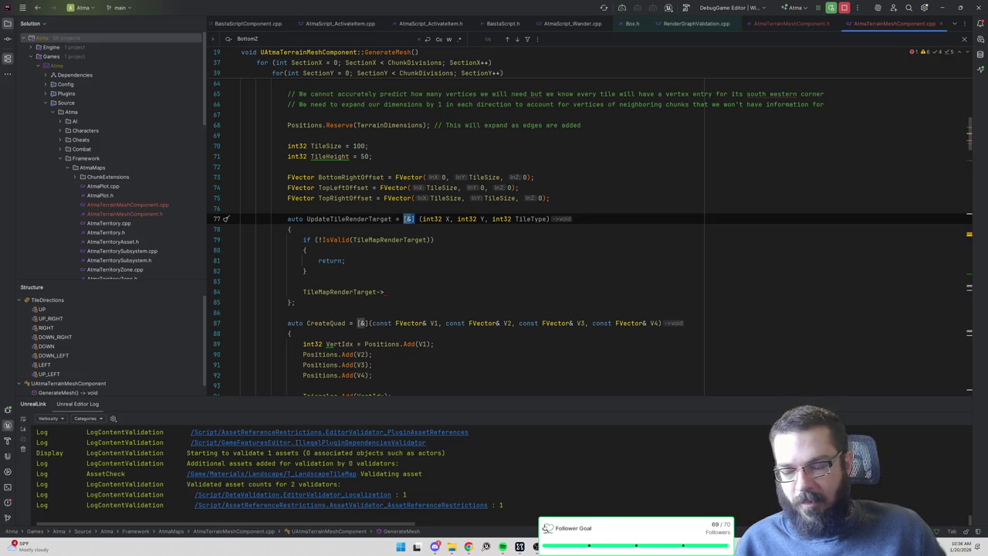